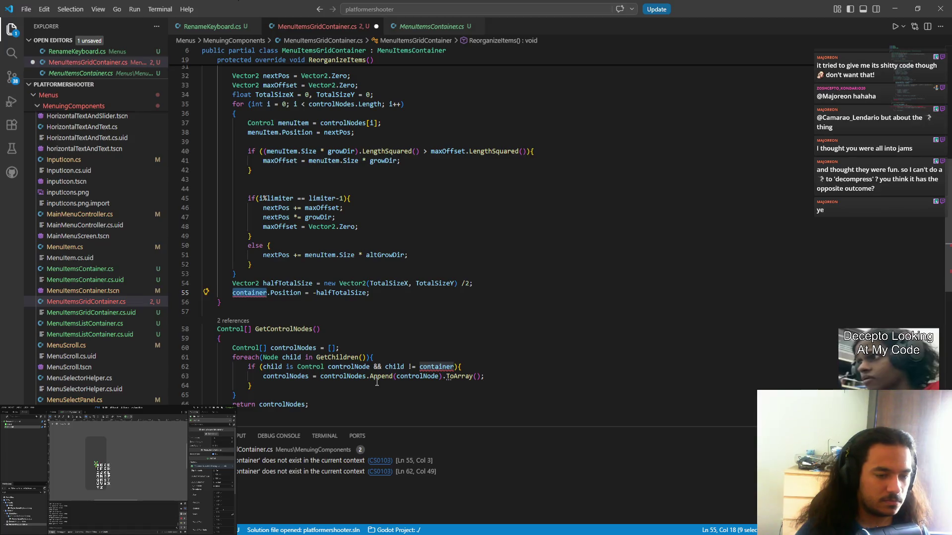
- Remove the '&& child != container' check and the container.Position line, saving the script
left_click_drag(371, 367, 405, 367)
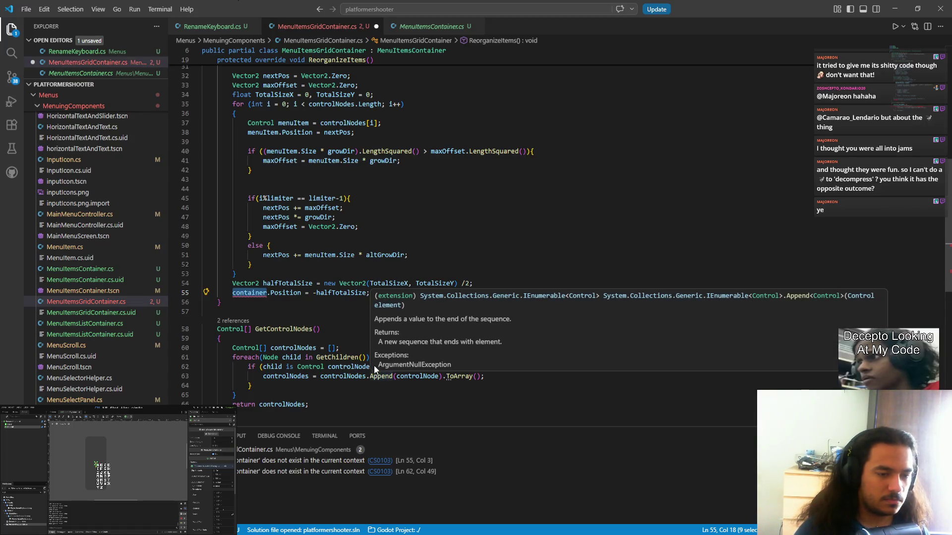
key("ctrl+shift+Right")
key("ctrl+shift+Right")
key("BackSpace")
key("ctrl+s")
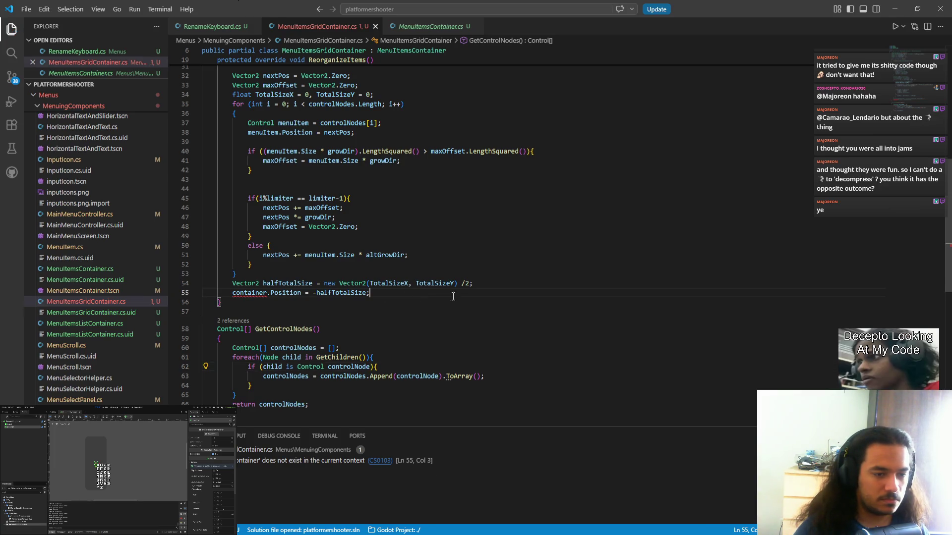
left_click_drag(501, 294, 512, 289)
key("BackSpace")
key("ctrl+s")
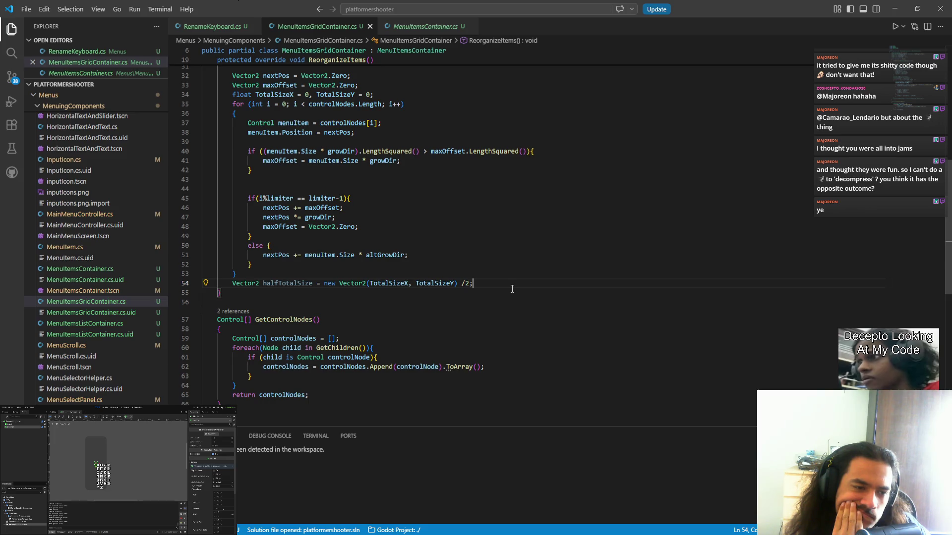
- Rename halfTotalSize to totalSize and drop its division by 2
left_click(278, 286)
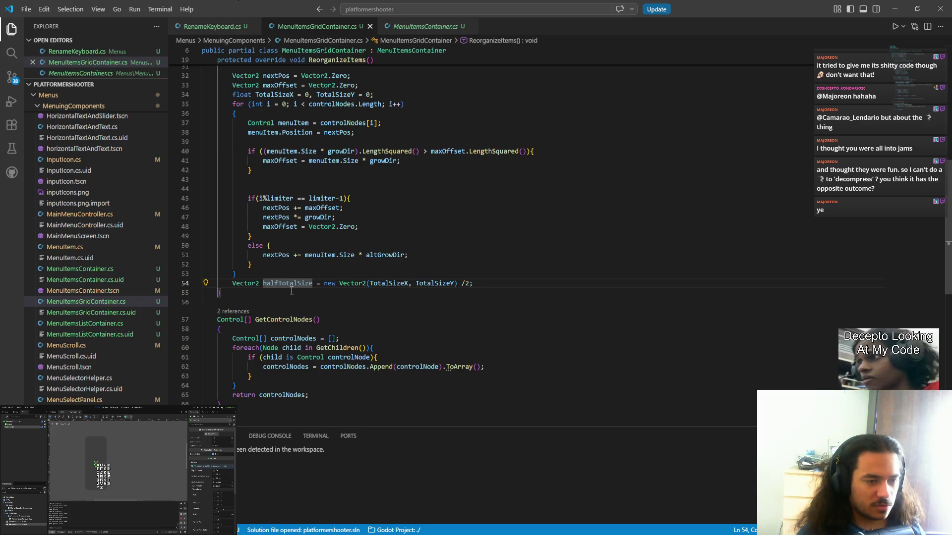
key("ctrl+shift+Left")
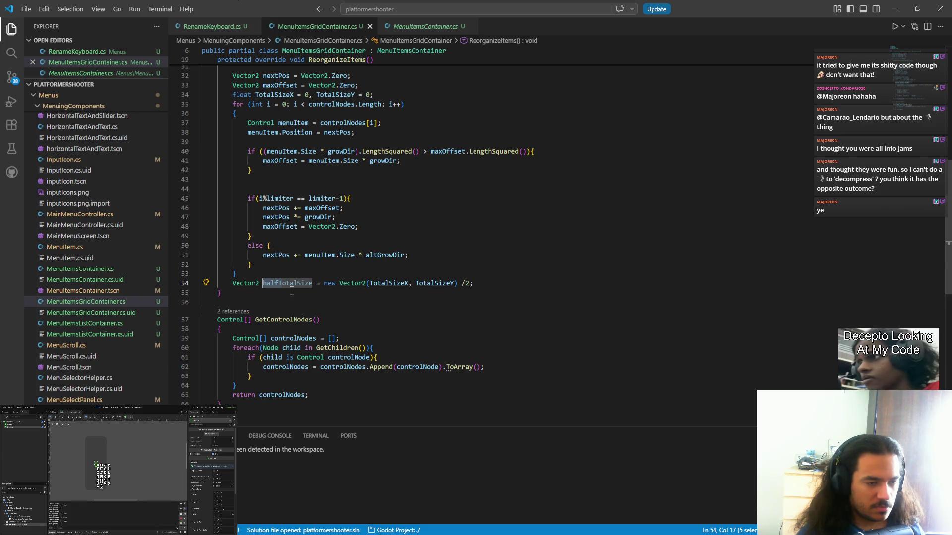
type("t")
left_click(443, 283)
key("Delete")
key("Delete")
key("Delete")
key("End")
- Add a new line 'Size = totalSize;' after the size calculation
key("Return")
type("Size ")
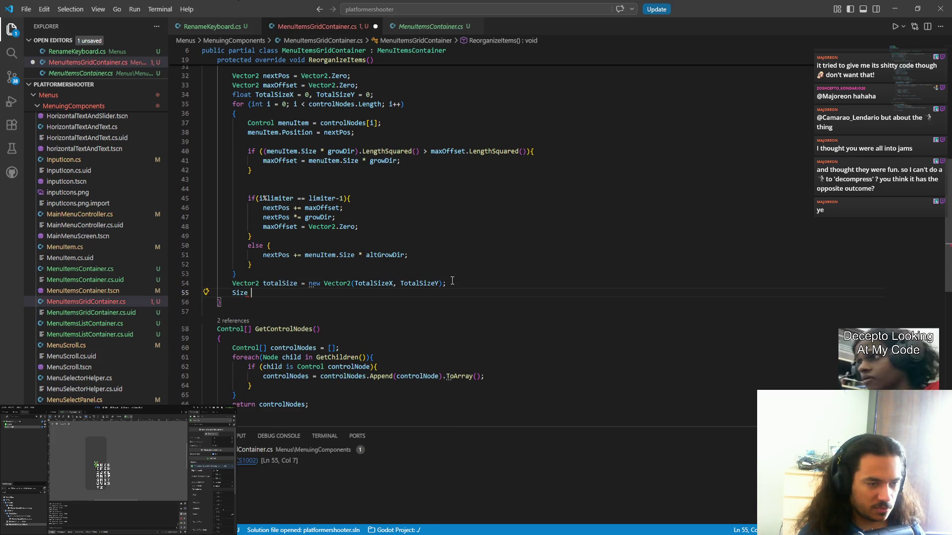
type("= Ttita")
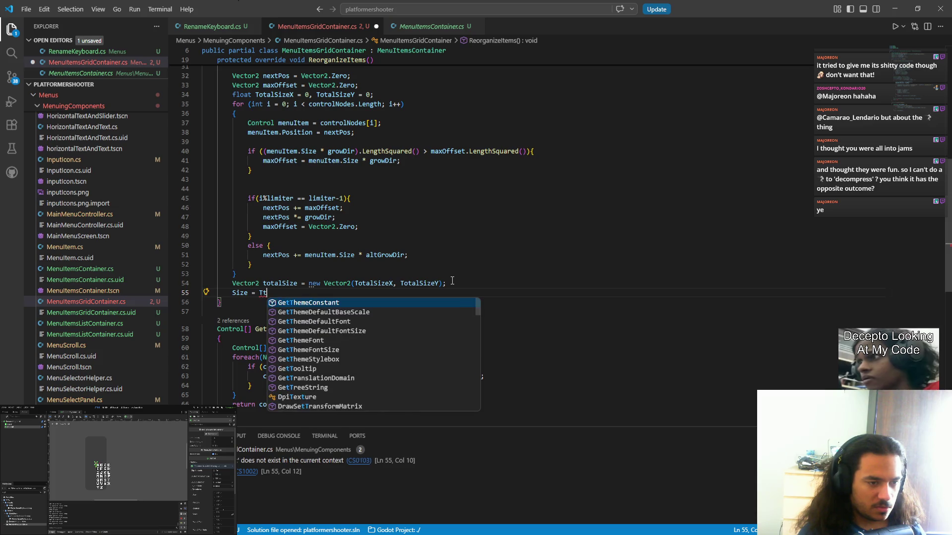
key("BackSpace")
key("BackSpace")
key("BackSpace")
type("otal")
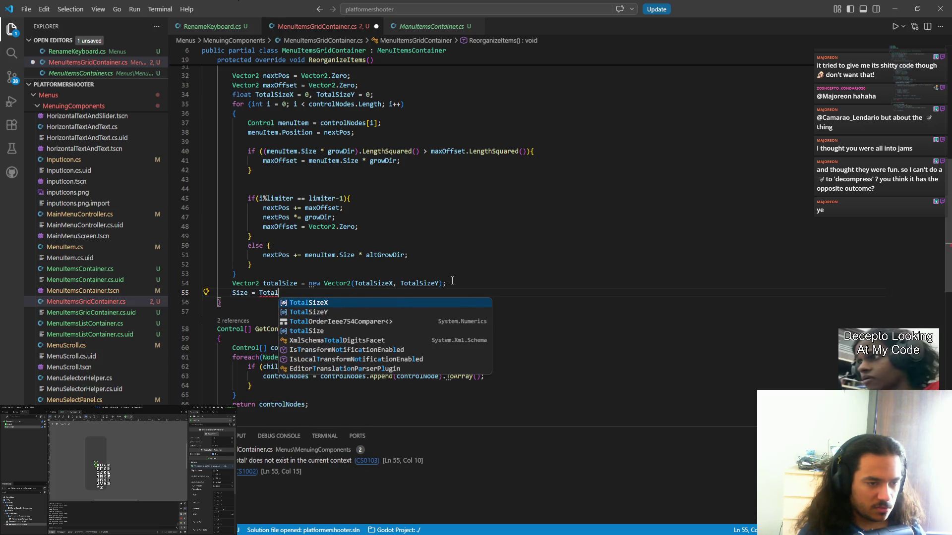
key("Down")
key("Down")
key("Tab")
type("M")
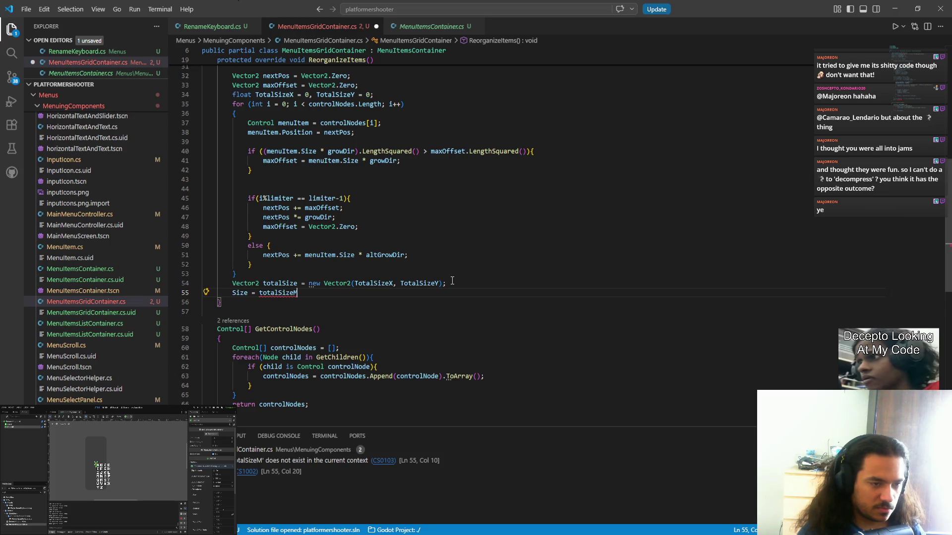
key("BackSpace")
type(";")
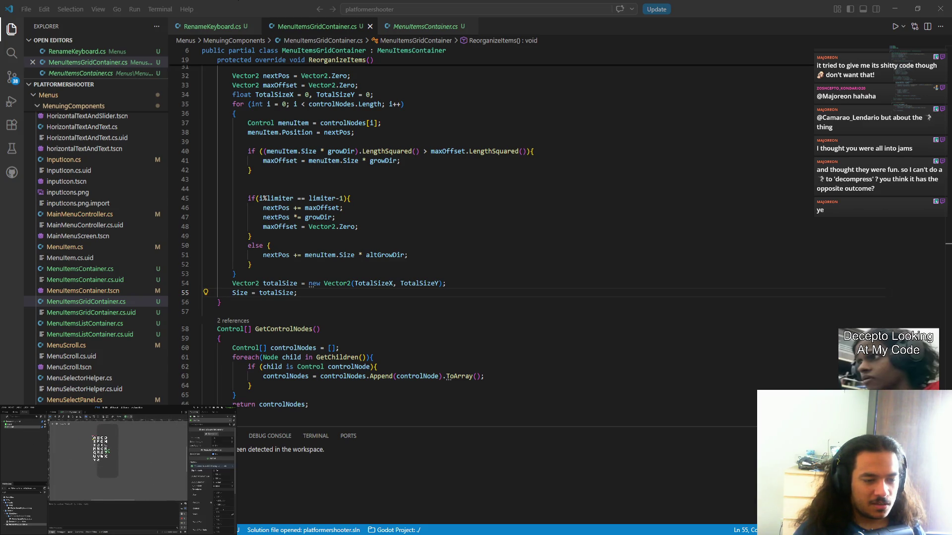
key("alt+Tab")
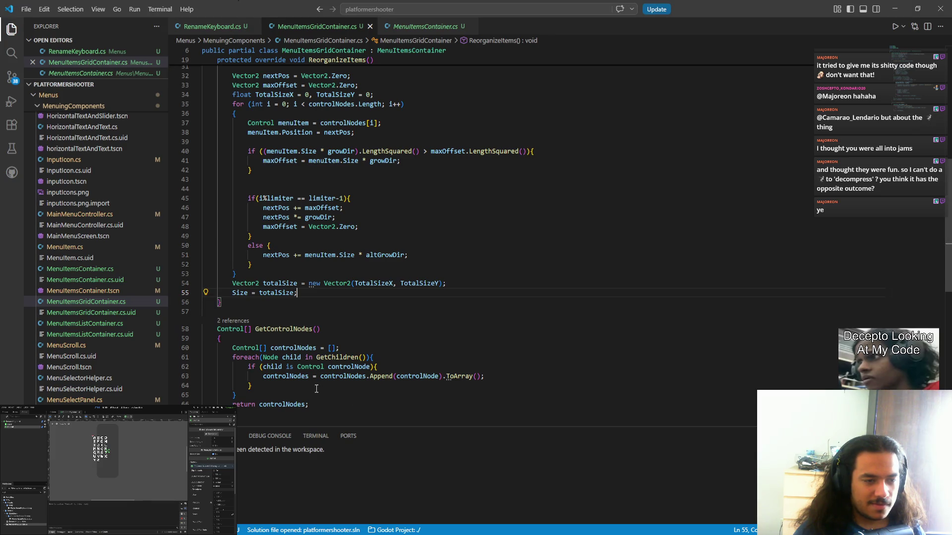
scroll(320, 357, "up", 6)
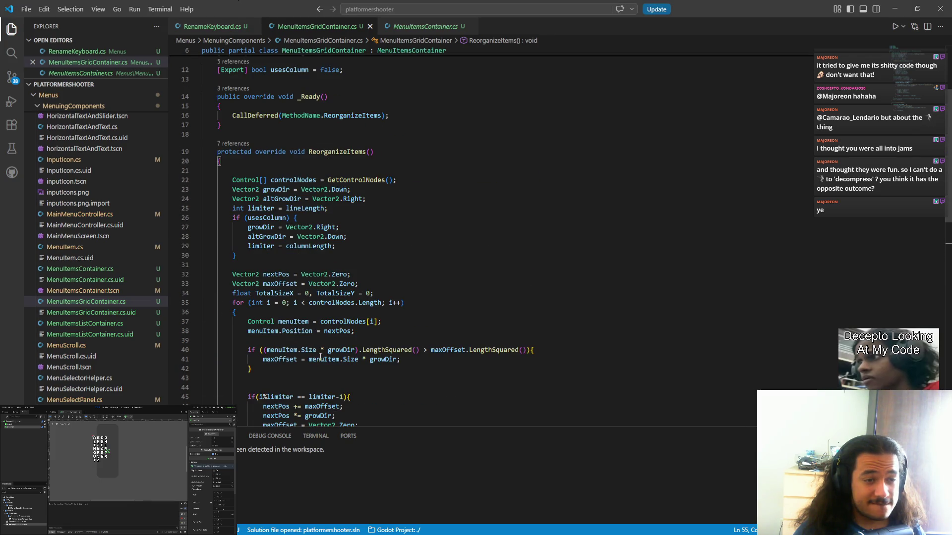
scroll(320, 356, "down", 6)
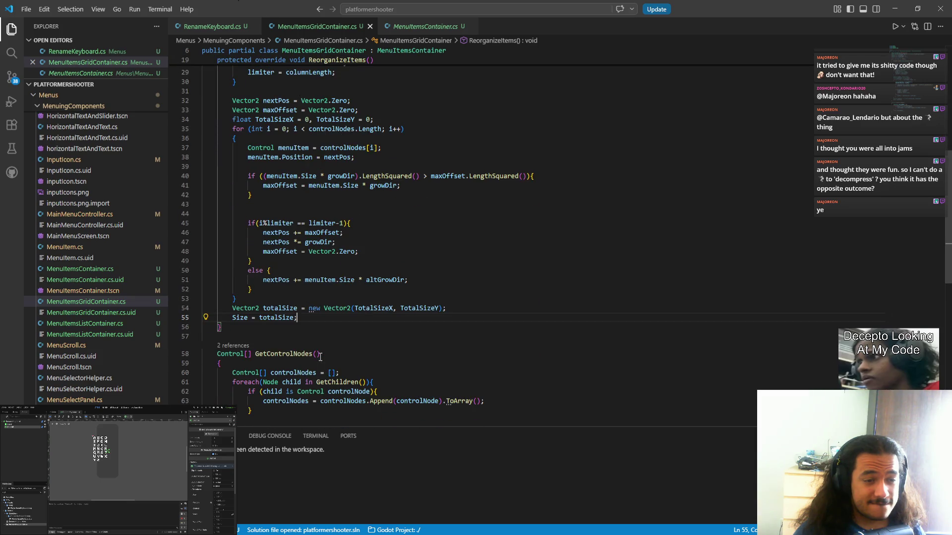
right_click(320, 357)
key("Escape")
left_click_drag(356, 309, 436, 309)
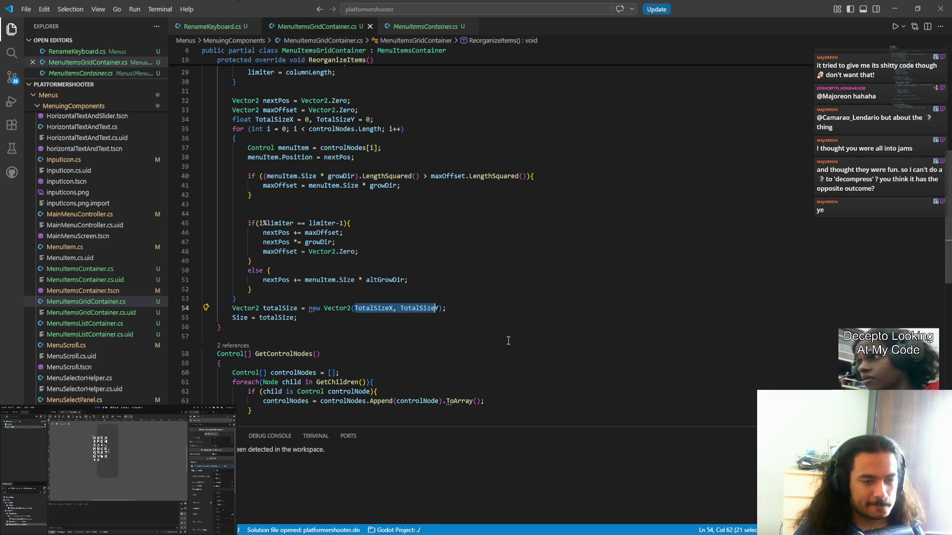
key("shift+Right")
scroll(503, 317, "up", 3)
scroll(502, 317, "up", 3)
scroll(503, 317, "down", 1)
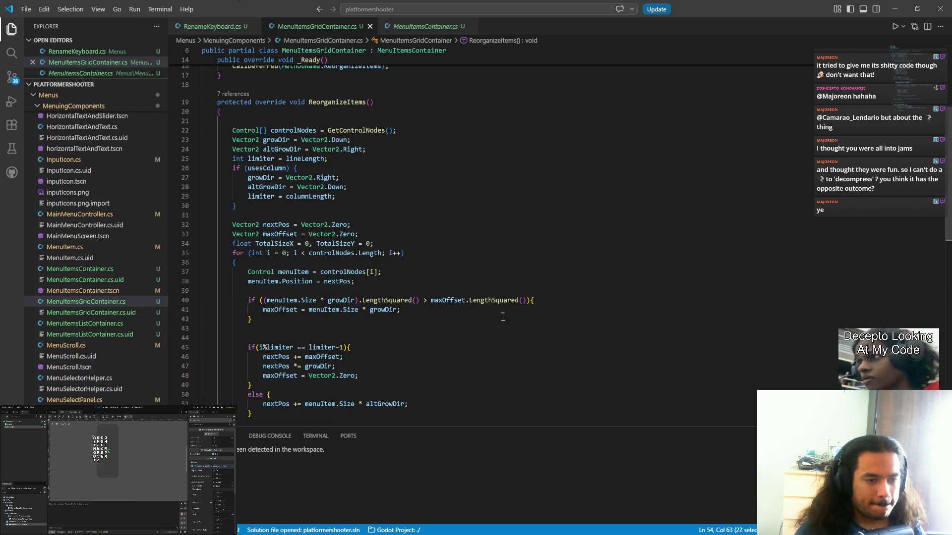
scroll(440, 327, "down", 1)
scroll(393, 373, "down", 1)
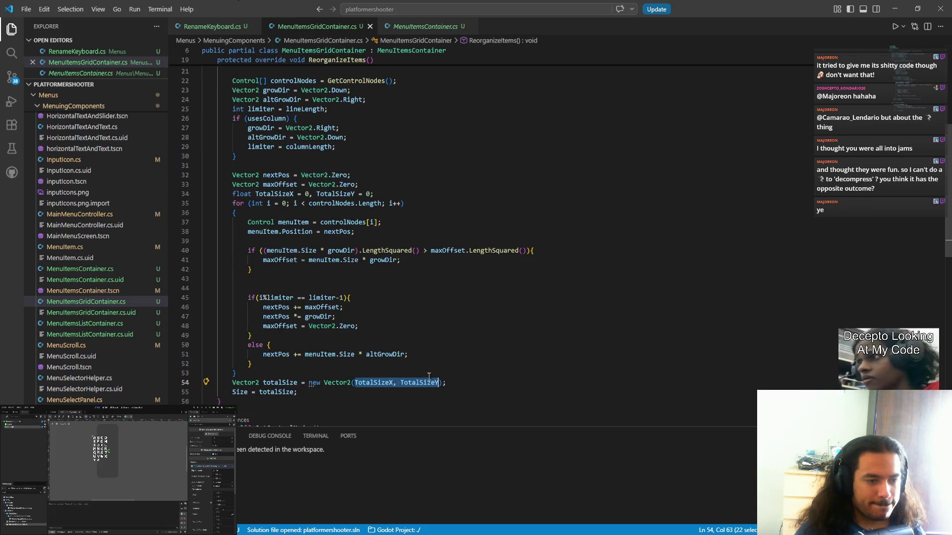
left_click(378, 290)
key("Tab")
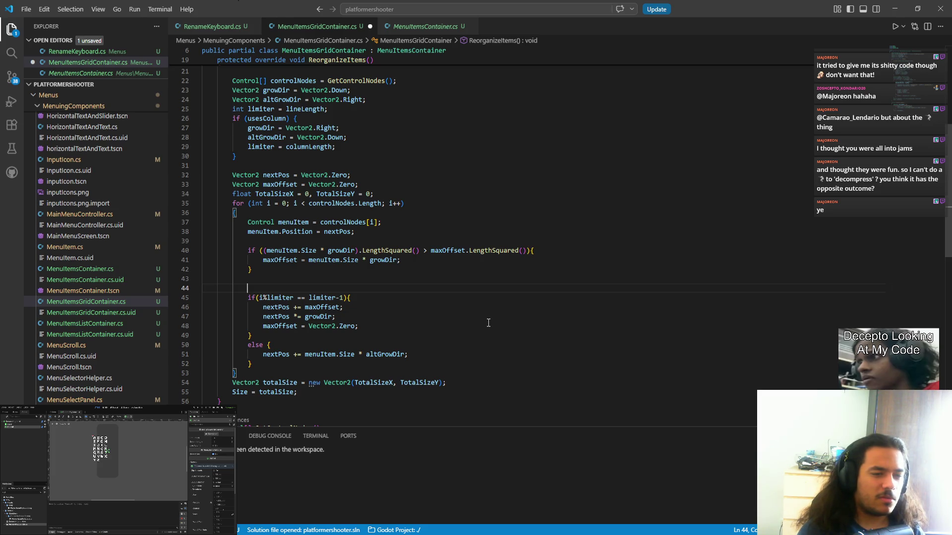
left_click(460, 236)
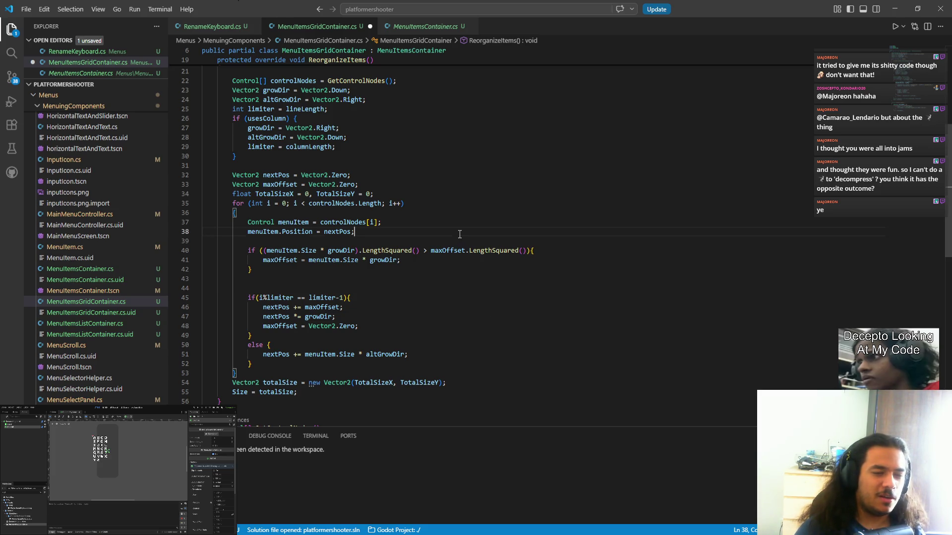
- Add the line TotalSizeX = Mathf.Max(TotalSizeX, menuItem.Position.X); after the position assignment
mouse_move(468, 250)
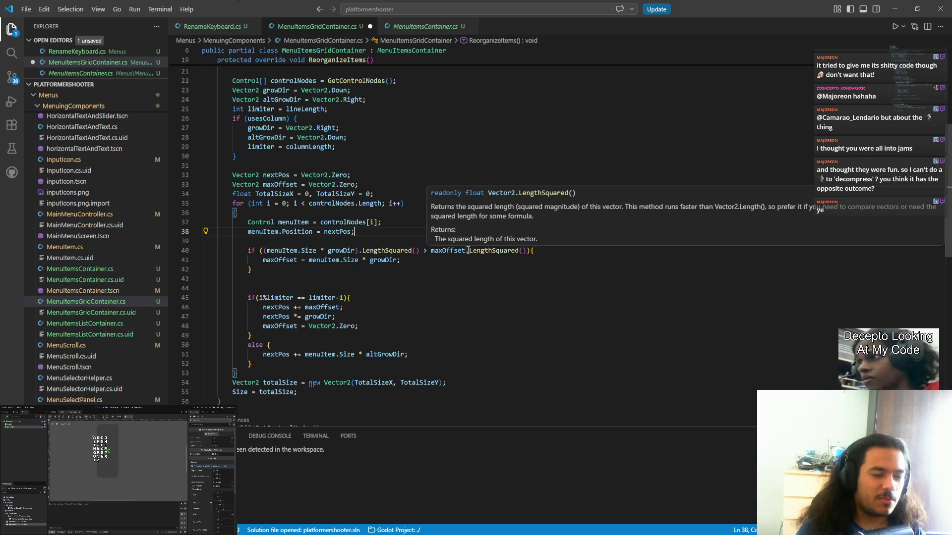
key("Return")
type("To")
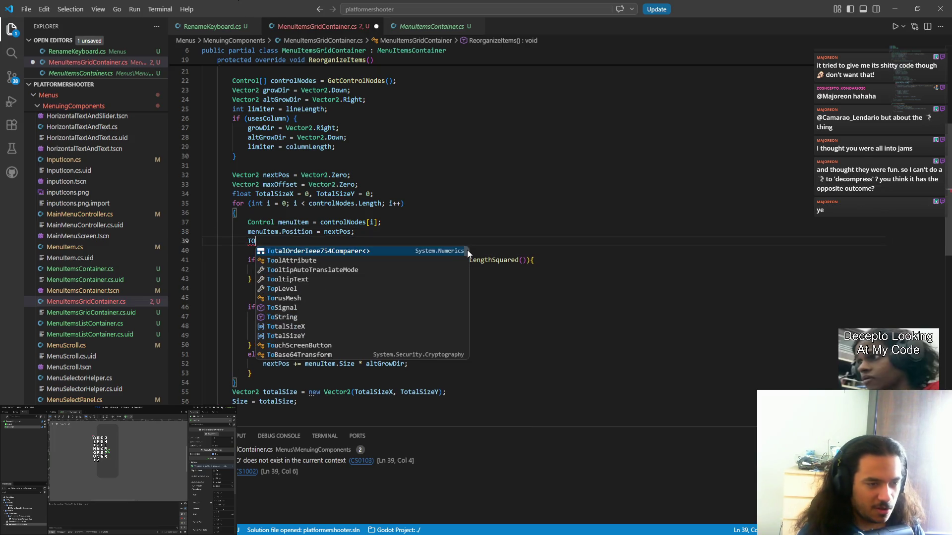
type("t")
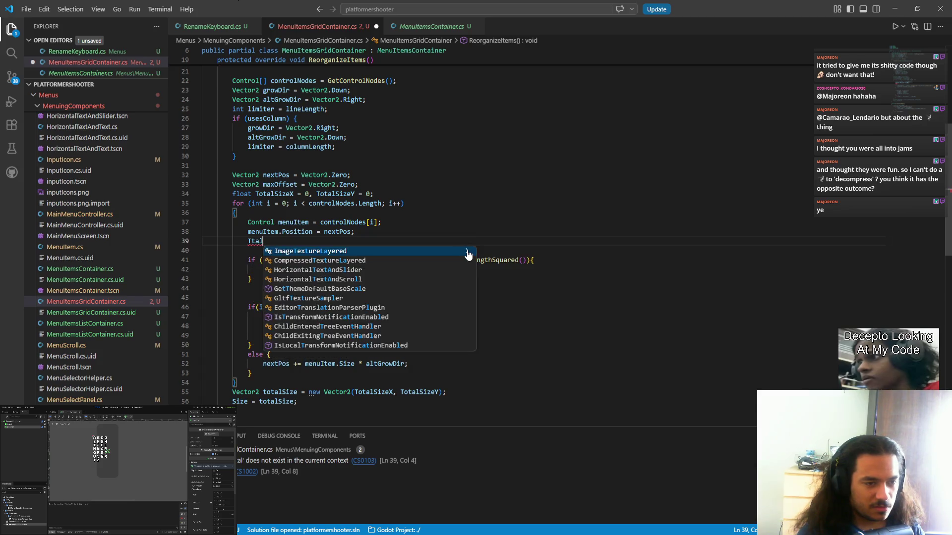
key("Tab")
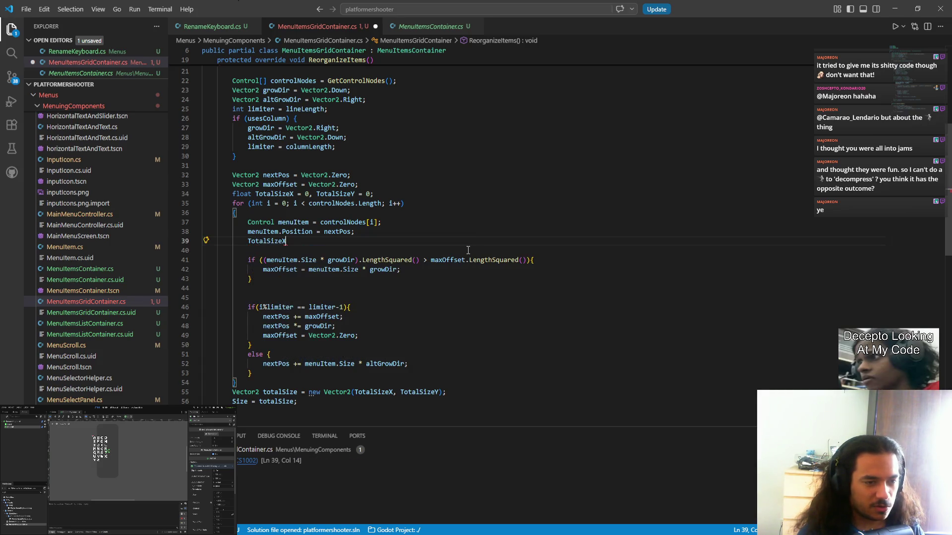
type("= magt")
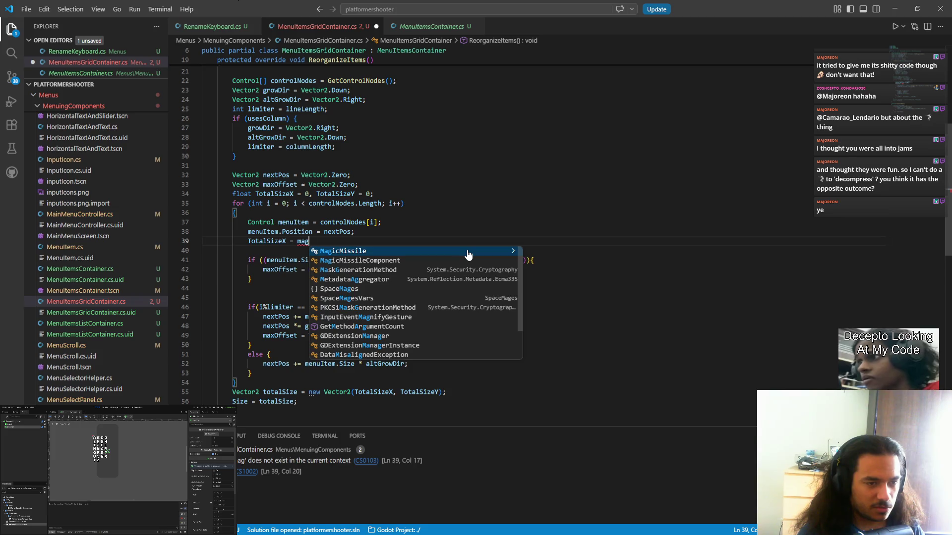
key("BackSpace")
key("BackSpace")
key("BackSpace")
type("Mathf.m")
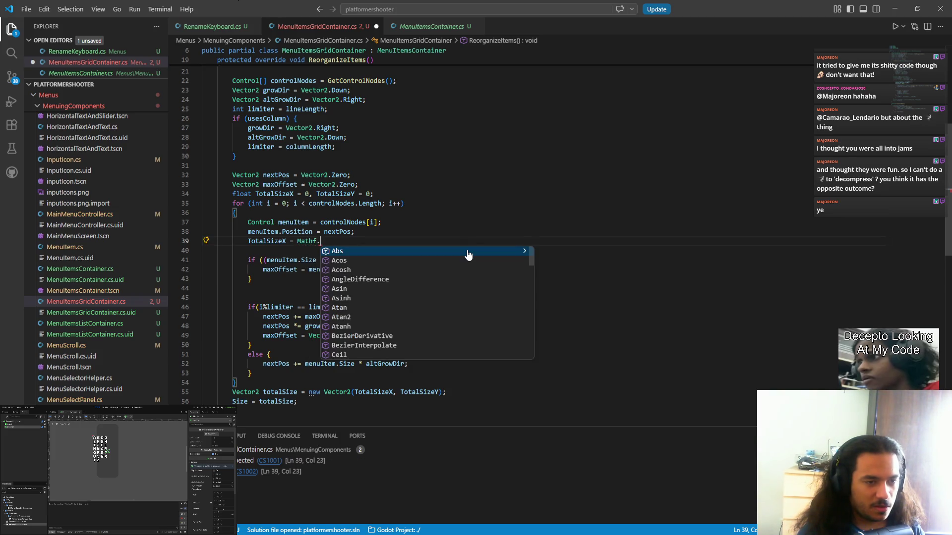
key("Tab")
type("(")
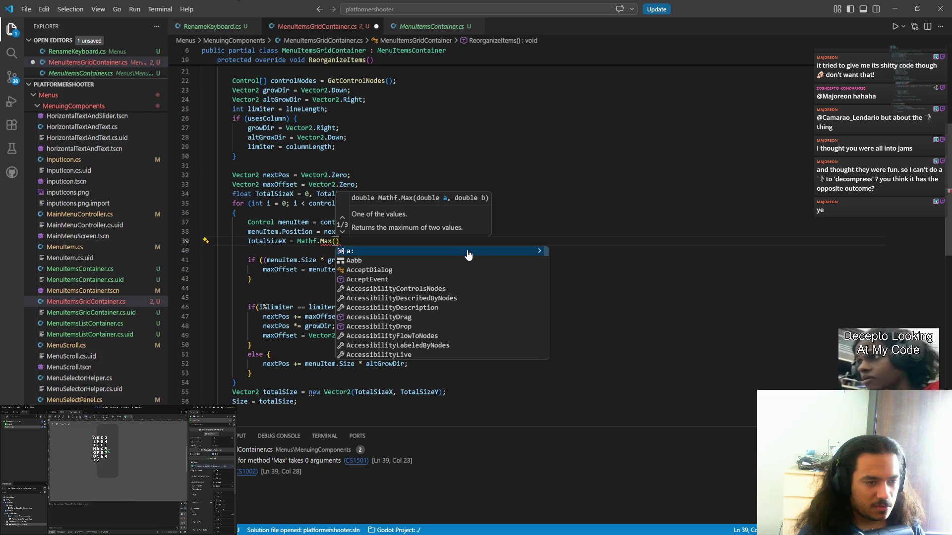
key("Escape")
key("Up")
key("Left")
key("Left")
key("Left")
key("ctrl+shift+Left")
key("ctrl+shift+Left")
key("Down")
key("ctrl+Right")
key("ctrl+Right")
key("ctrl+Right")
key("End")
type(";")
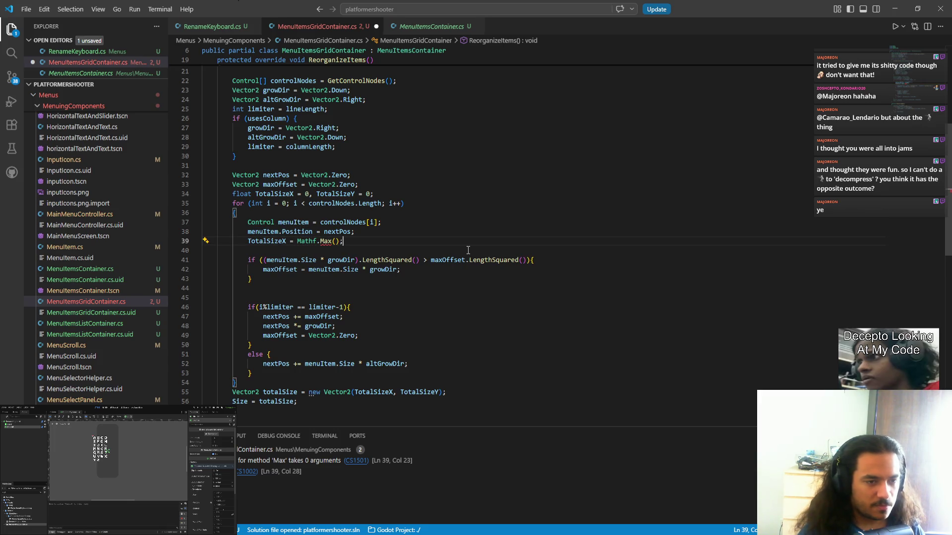
key("Left")
type("TotalSizeX")
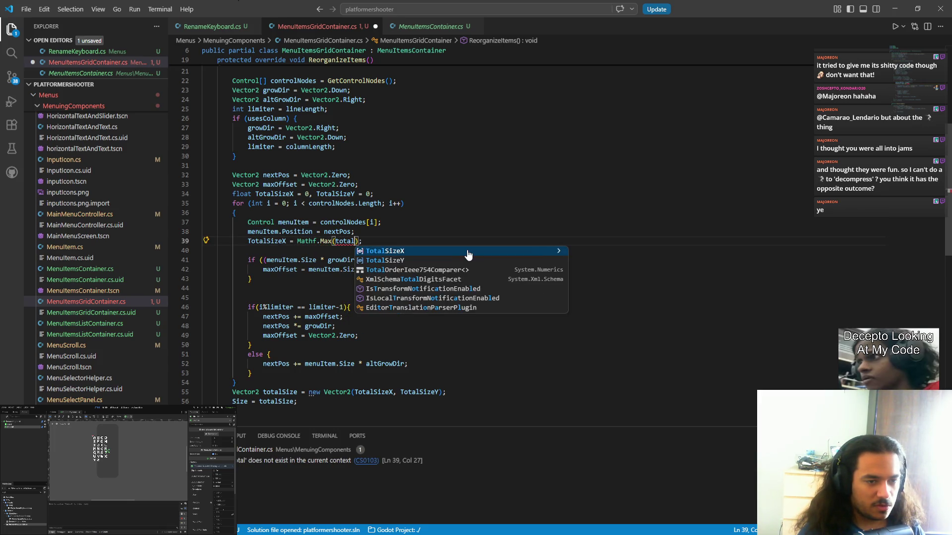
type(", menuItem.Position.X")
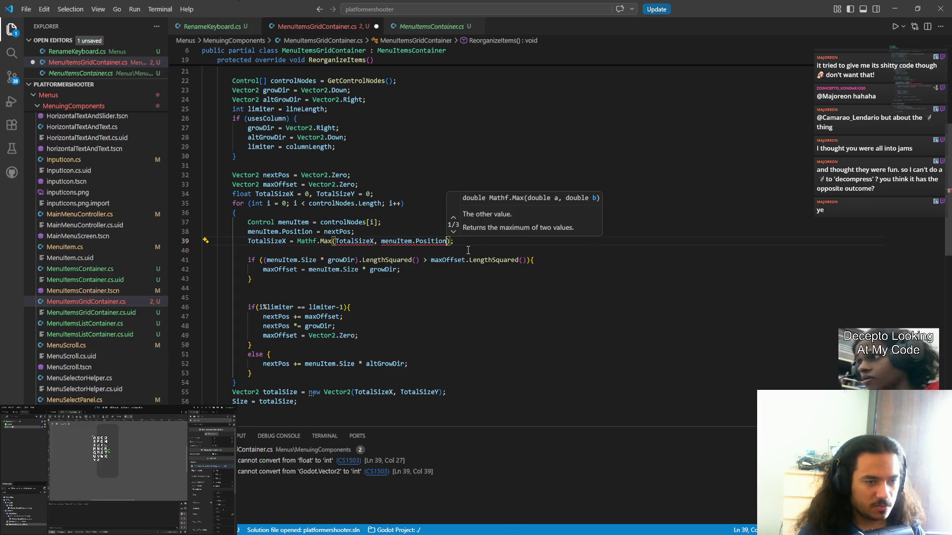
- Duplicate the TotalSizeX line directly below itself
key("Escape")
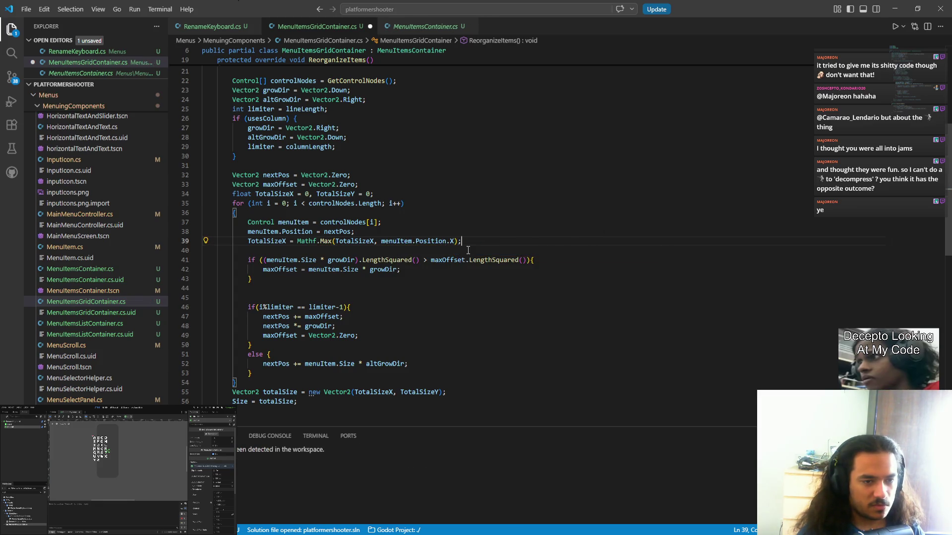
key("ctrl+shift+k")
key("ctrl+z")
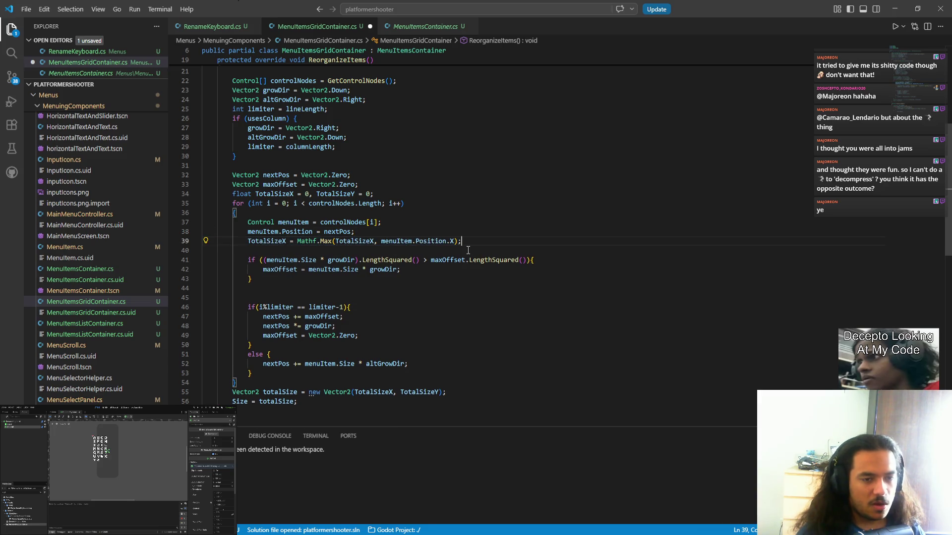
key("ctrl+v")
key("Return")
left_click(467, 250)
key("Delete")
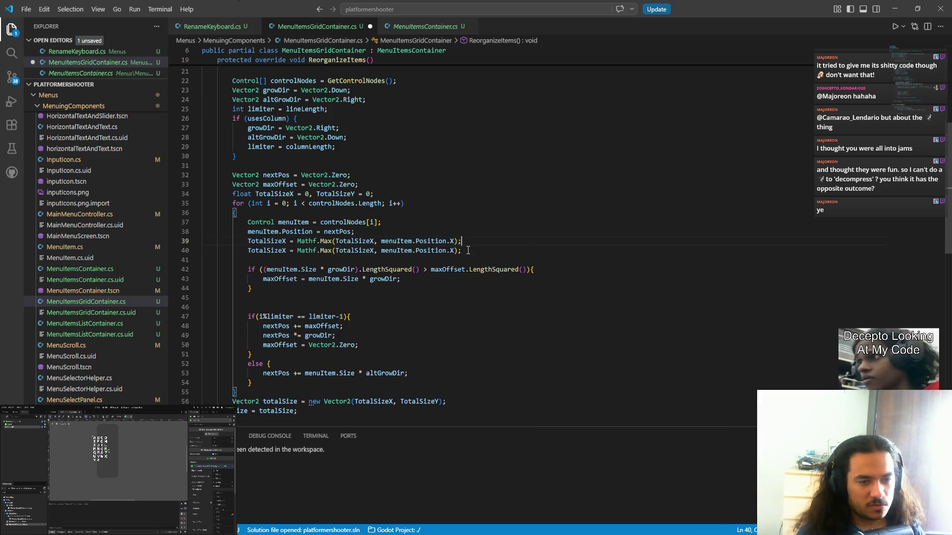
- Turn the copy into TotalSizeY = Mathf.Max(TotalSizeY, menuItem.Position.Y)
key("End")
key("Left")
key("Left")
key("shift+Left")
type("T")
key("BackSpace")
type("Y")
key("ctrl+Left")
key("ctrl+Left")
key("ctrl+Left")
key("ctrl+Left")
key("ctrl+Left")
key("ctrl+Left")
key("ctrl+Right")
key("shift+Left")
key("ctrl+d")
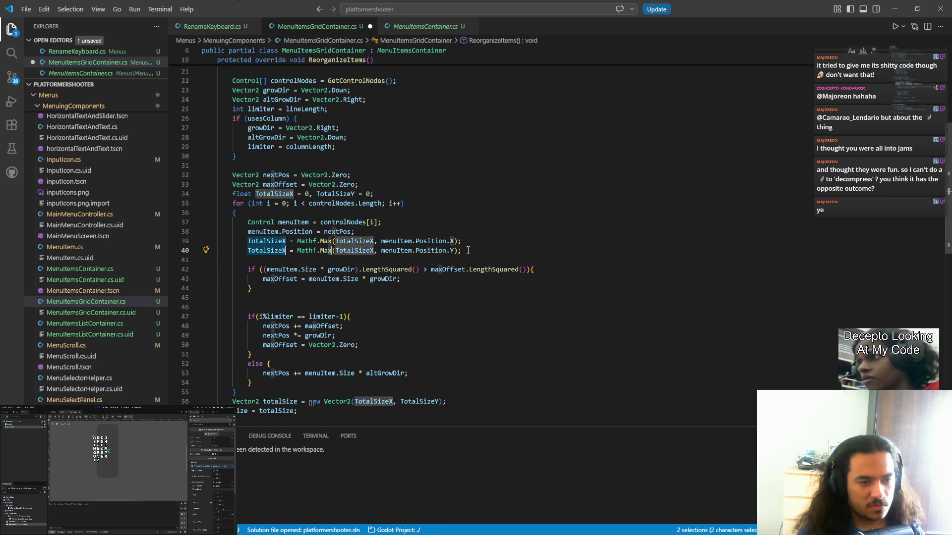
type("Y")
key("Escape")
key("Right")
key("Right")
key("Right")
key("Right")
key("Right")
key("Right")
key("Right")
key("Right")
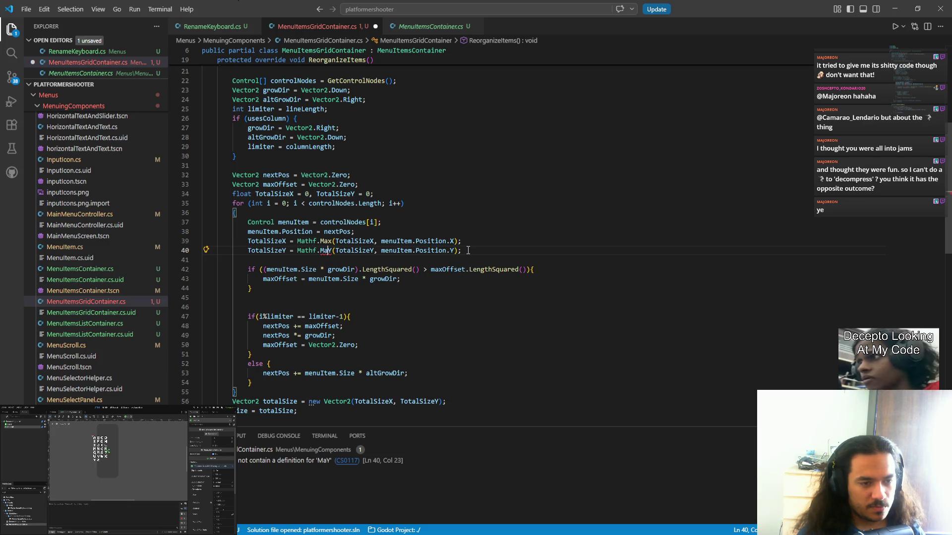
key("BackSpace")
type("x")
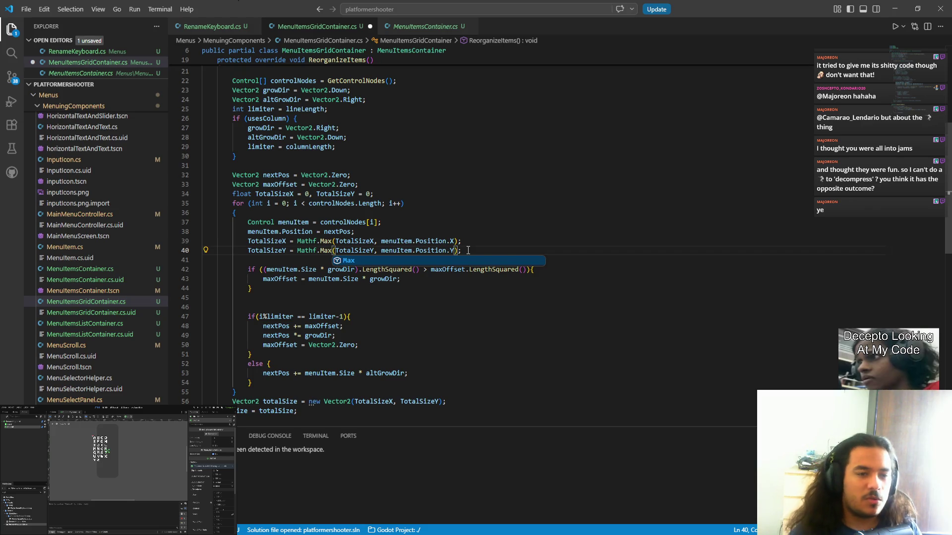
- Append + menuItem.Size.X inside both Mathf.Max calls
left_click_drag(381, 242, 447, 241)
double_click(446, 241)
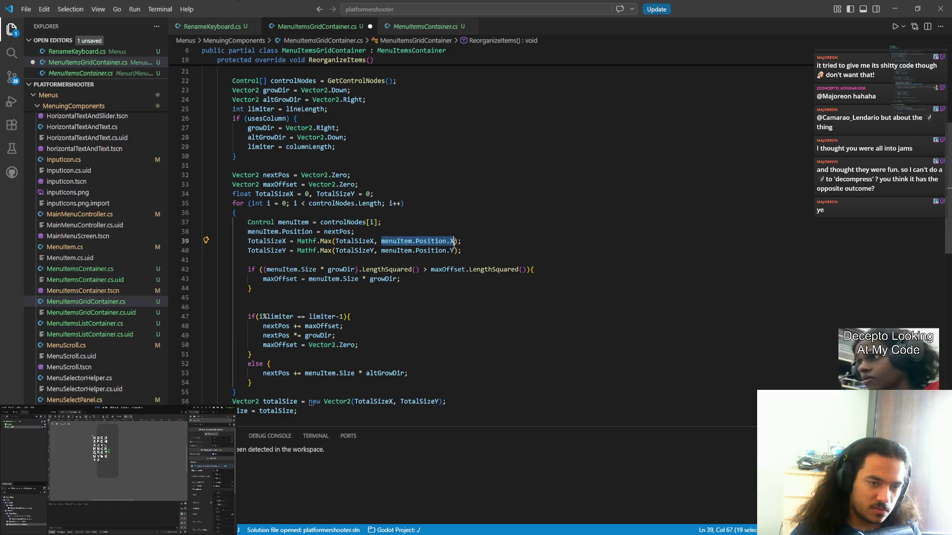
key("ctrl+d")
key("Right")
key("Right")
key("Right")
type("+ ")
type("menu")
type("IOt")
key("BackSpace")
key("BackSpace")
type("tem")
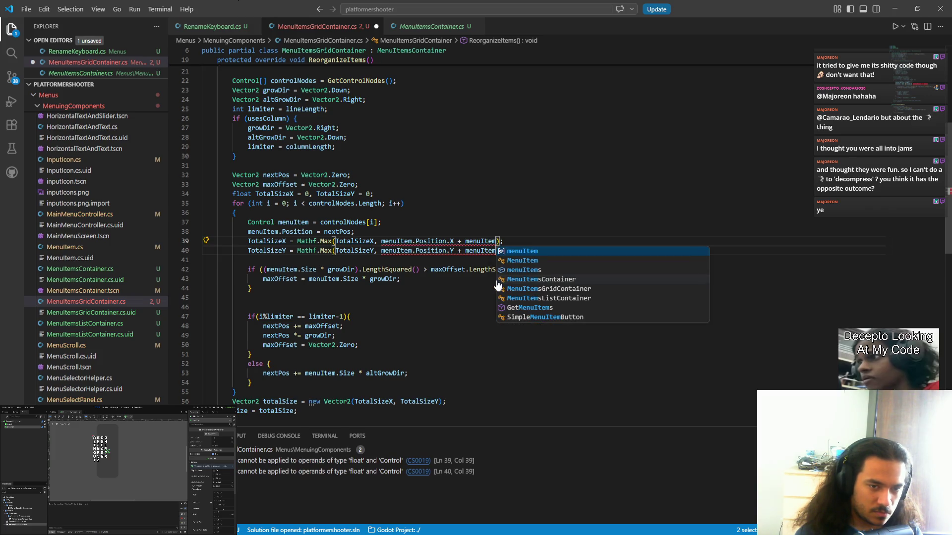
type(".z")
key("BackSpace")
type("si")
key("Down")
key("Tab")
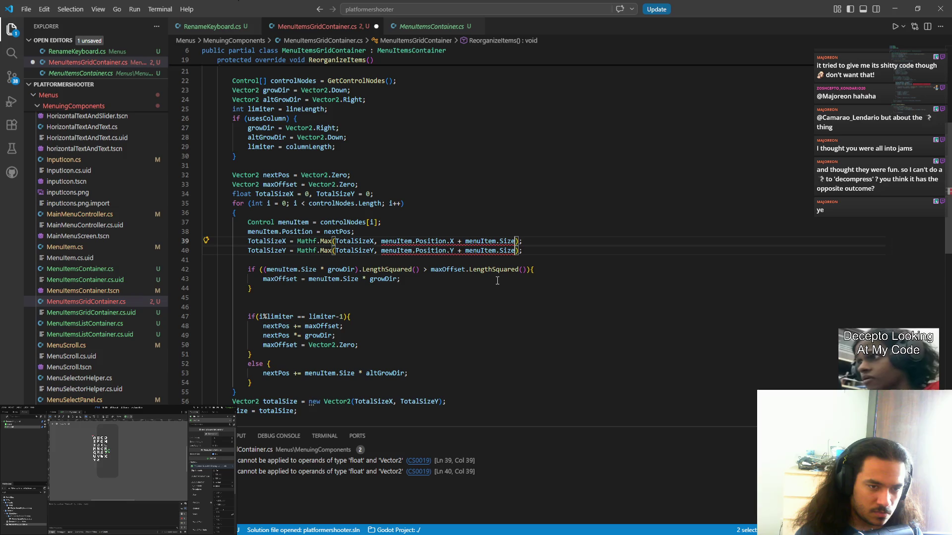
type(".X")
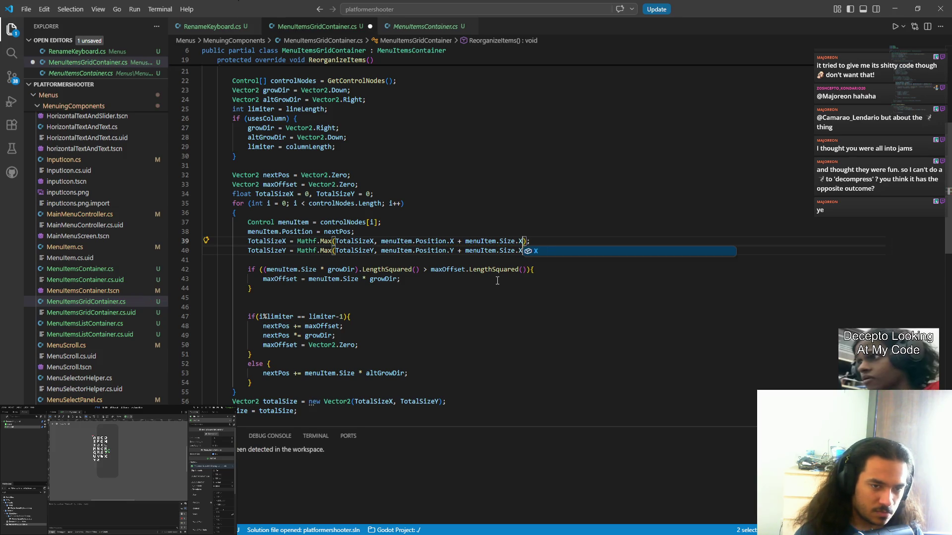
- Change the TotalSizeY line to add menuItem.Size.Y and save the script
key("Escape")
key("BackSpace")
type("Y")
key("ctrl+s")
left_click(448, 269)
scroll(428, 305, "down", 5)
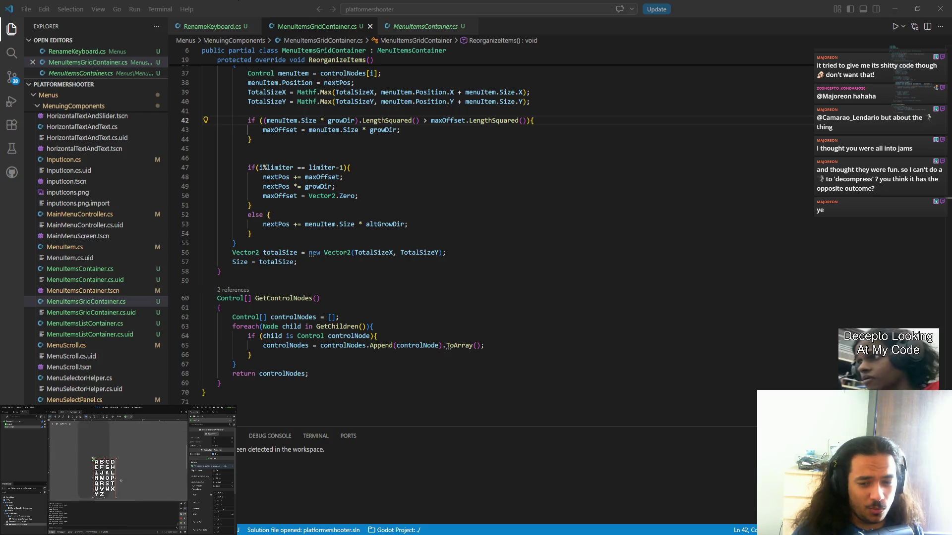
- Leave the Size assignment in ReorganizeItems and switch to the RenameKeyboard.cs tab
scroll(308, 322, "up", 3)
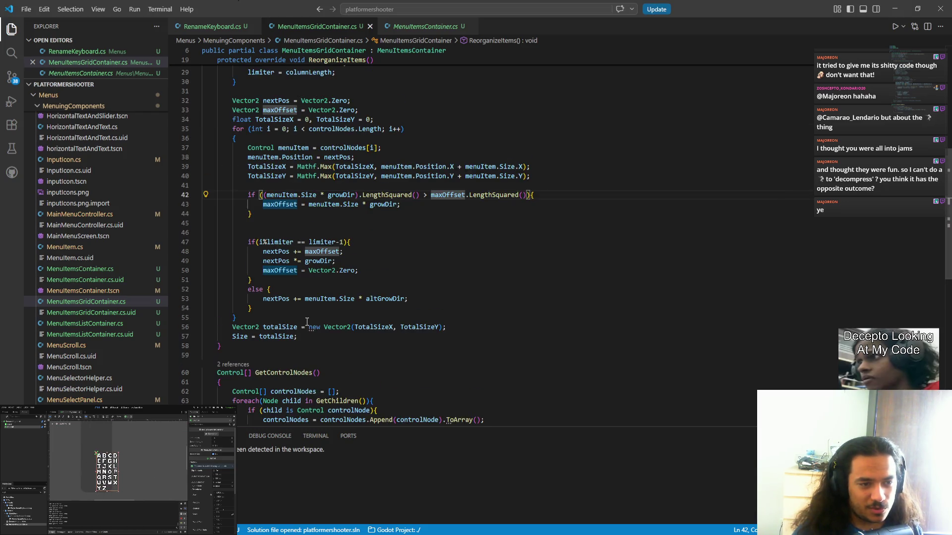
left_click(302, 336)
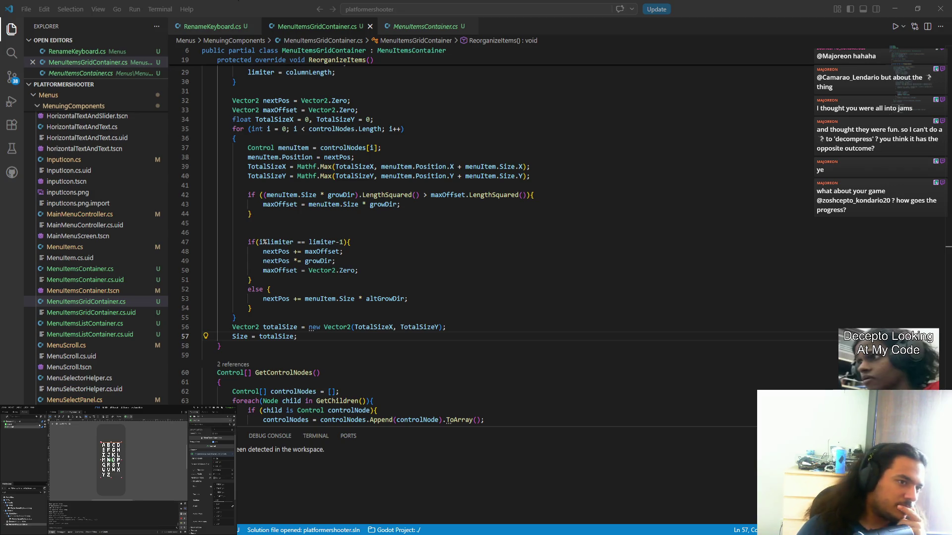
key("ctrl+Tab")
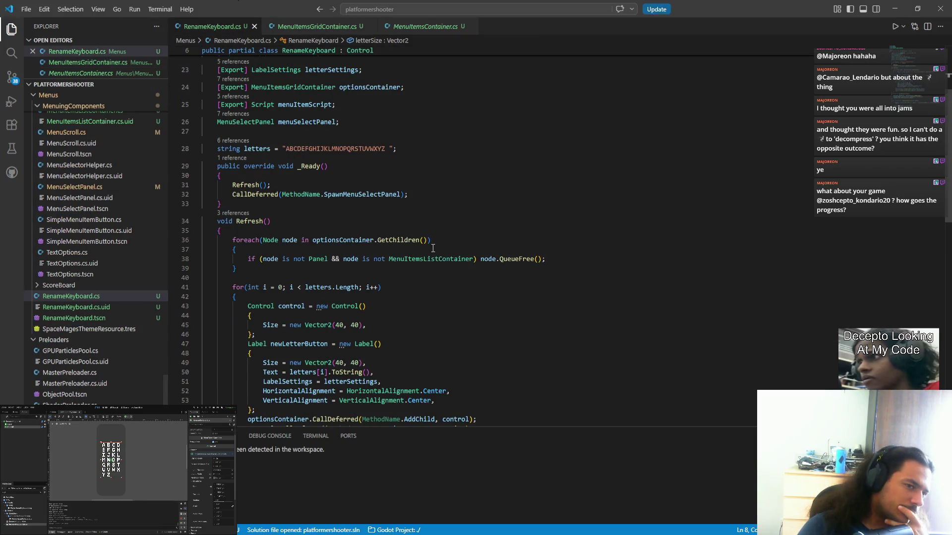
left_click(311, 30)
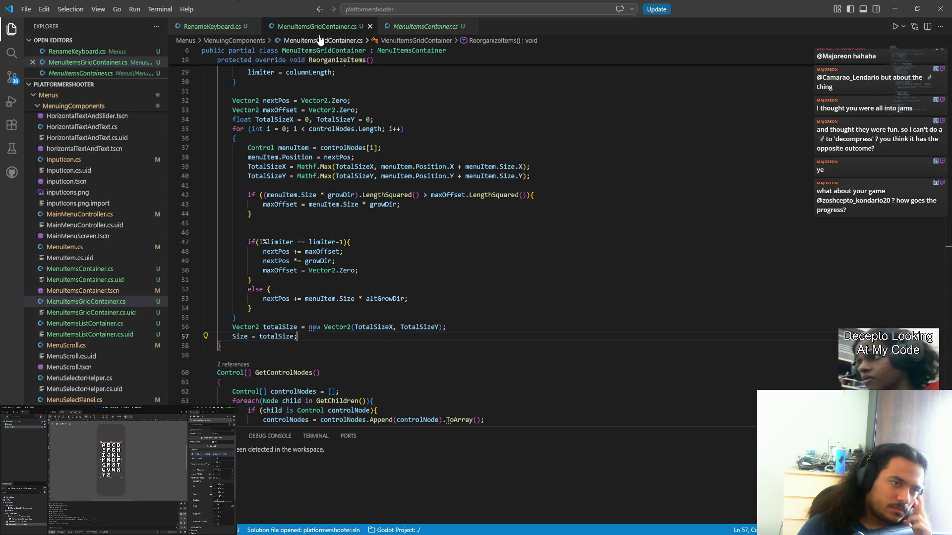
left_click(237, 26)
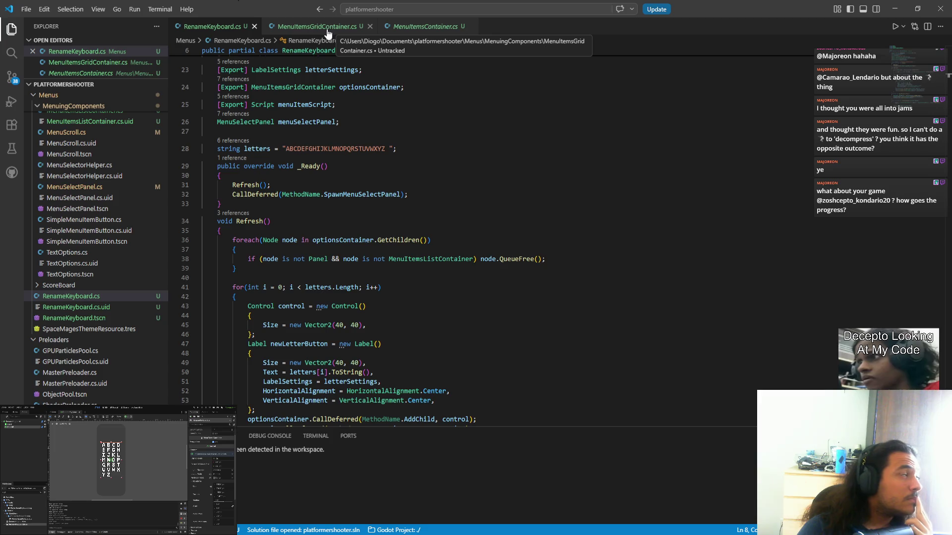
left_click(301, 29)
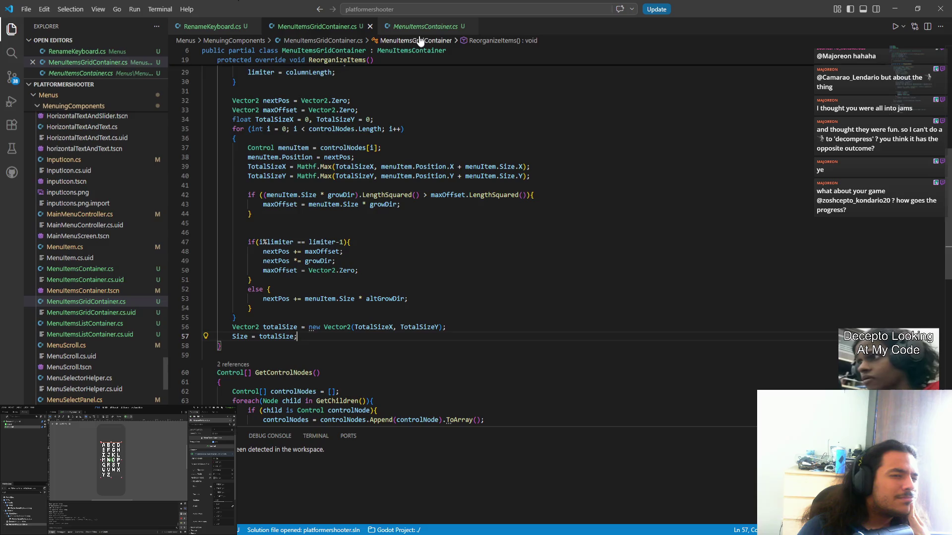
left_click(422, 28)
left_click(229, 28)
left_click(312, 26)
scroll(193, 288, "up", 10)
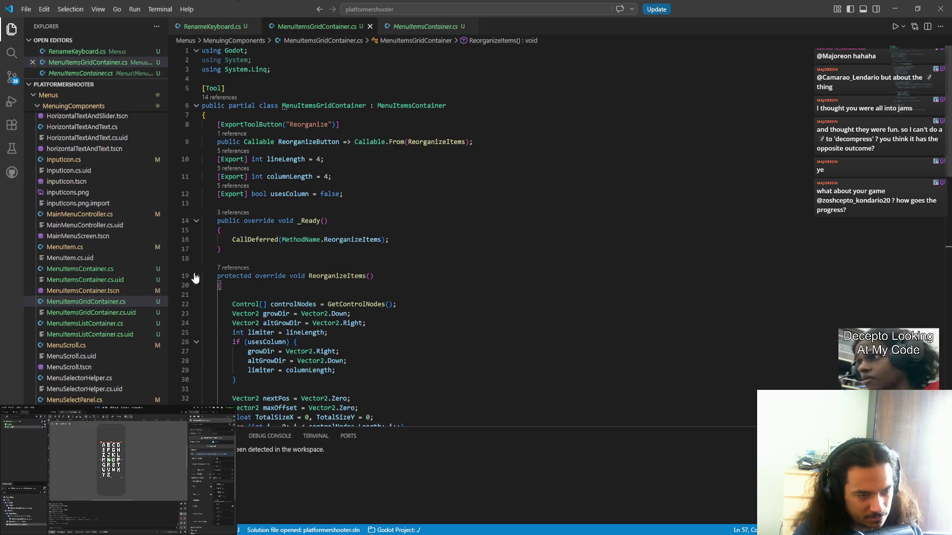
left_click(196, 276)
left_click(196, 303)
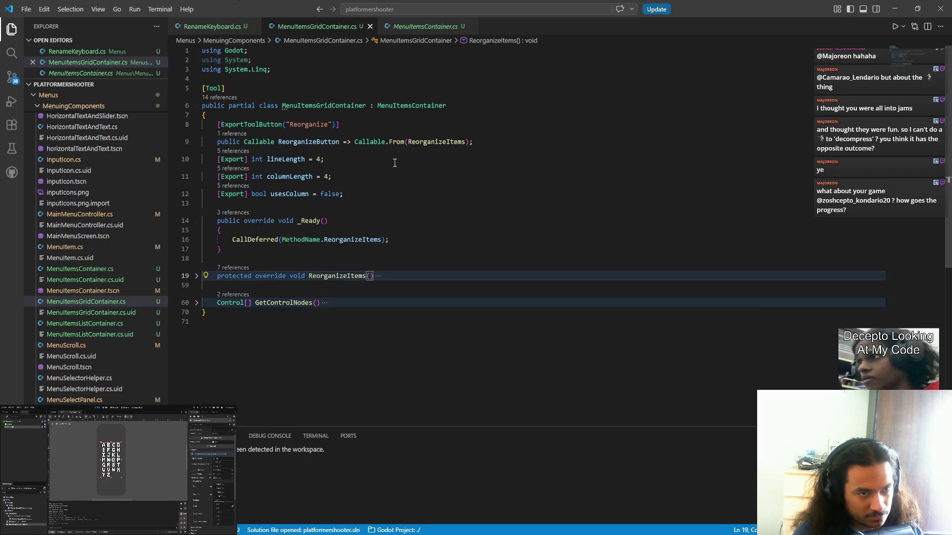
key("alt+Tab")
left_click(213, 26)
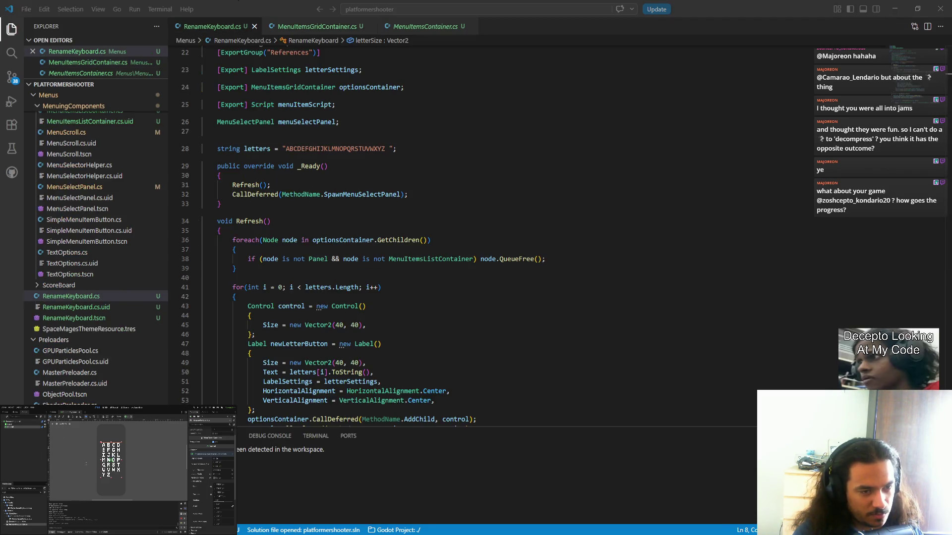
scroll(340, 280, "down", 5)
scroll(339, 280, "down", 6)
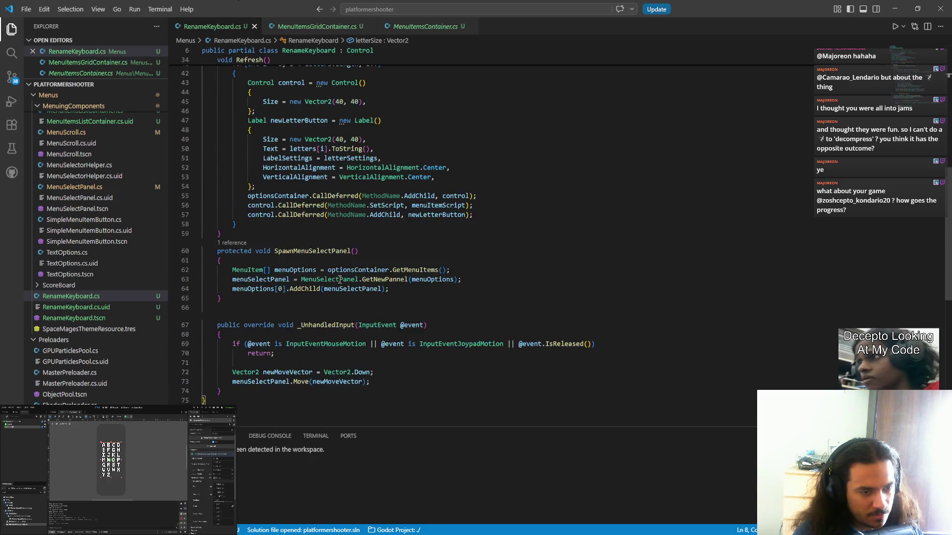
mouse_move(384, 333)
left_mouse_down()
mouse_move(233, 318)
mouse_move(182, 276)
left_mouse_up()
- Replace the _UnhandledInput method with a partially typed 'override onmove'
key("BackSpace")
key("Delete")
key("Delete")
key("Delete")
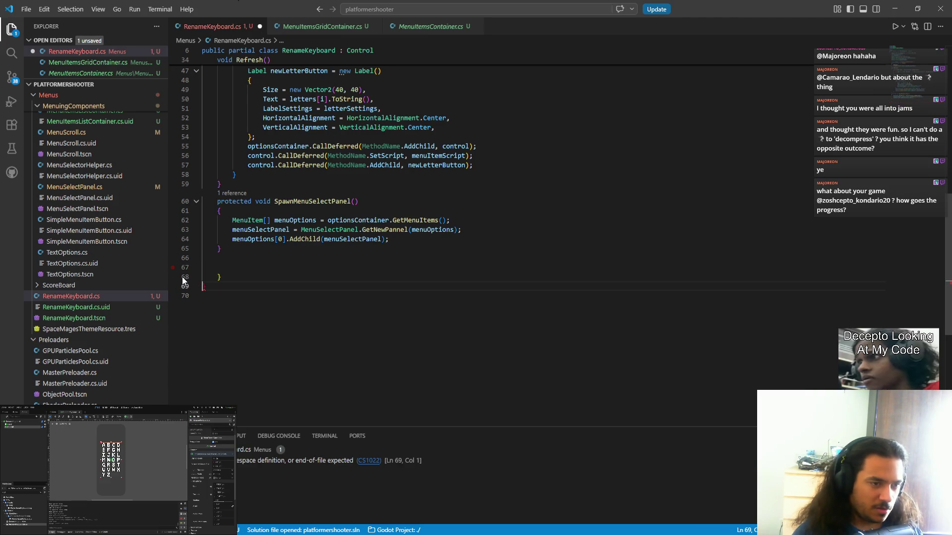
key("Tab")
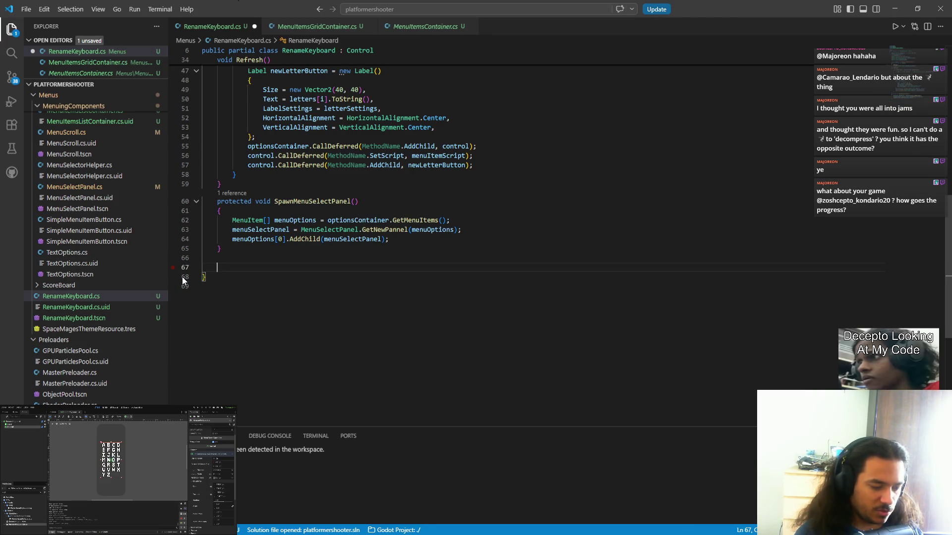
type("override onmove")
key("BackSpace")
key("BackSpace")
key("BackSpace")
type("onmove")
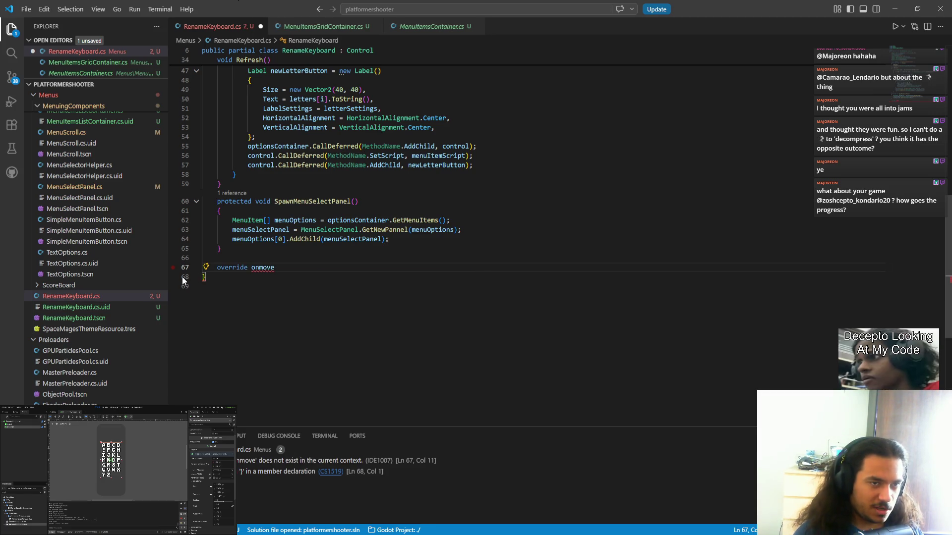
- Change RenameKeyboard's base class from Control to MenuItem and save
left_click(369, 55)
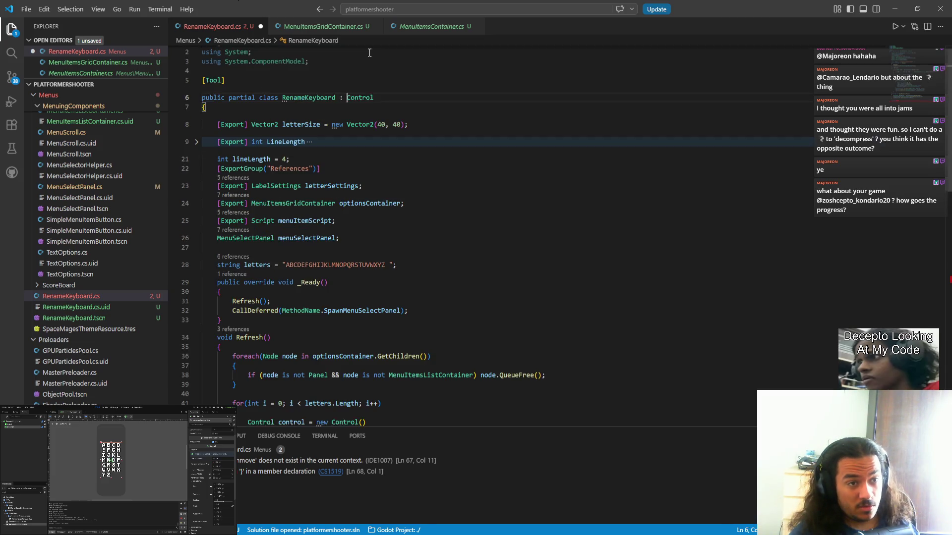
double_click(358, 98)
type("Menu")
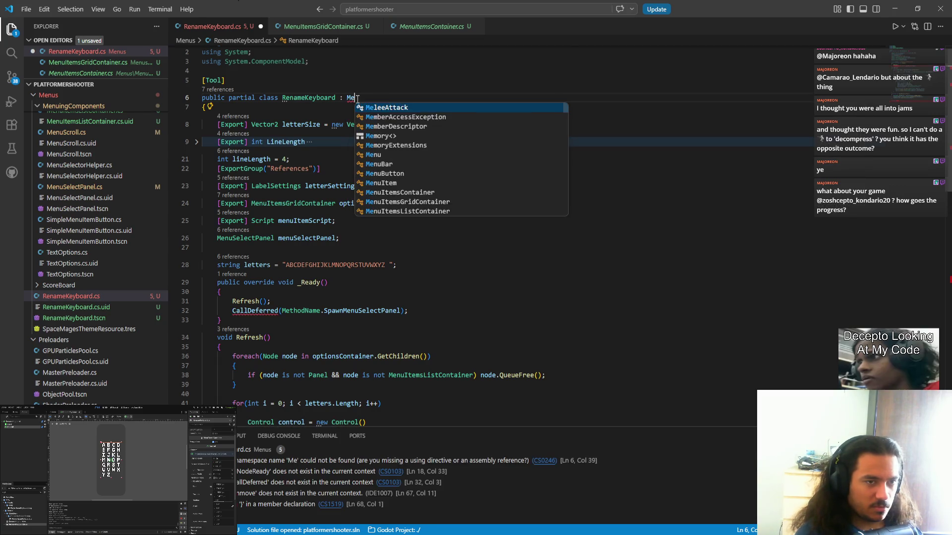
type("It")
key("Tab")
key("ctrl+s")
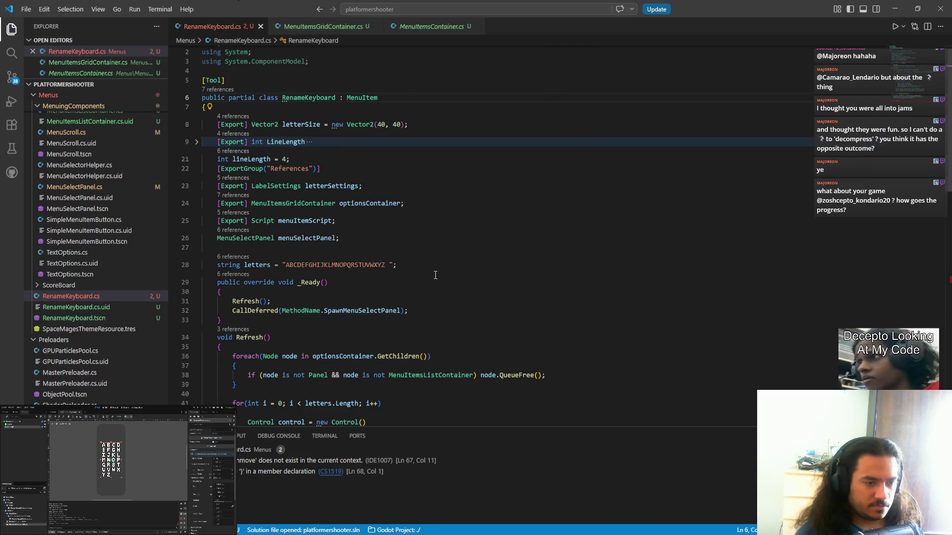
- Insert the OnMoveAction override stub, delete its default base return line, and save
scroll(339, 360, "down", 5)
scroll(339, 360, "down", 3)
double_click(263, 285)
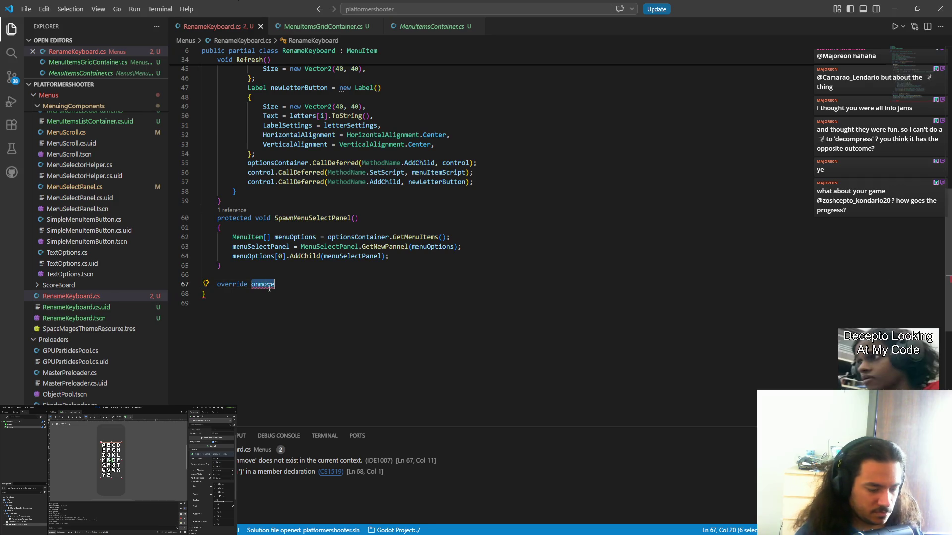
type("onmo")
key("Tab")
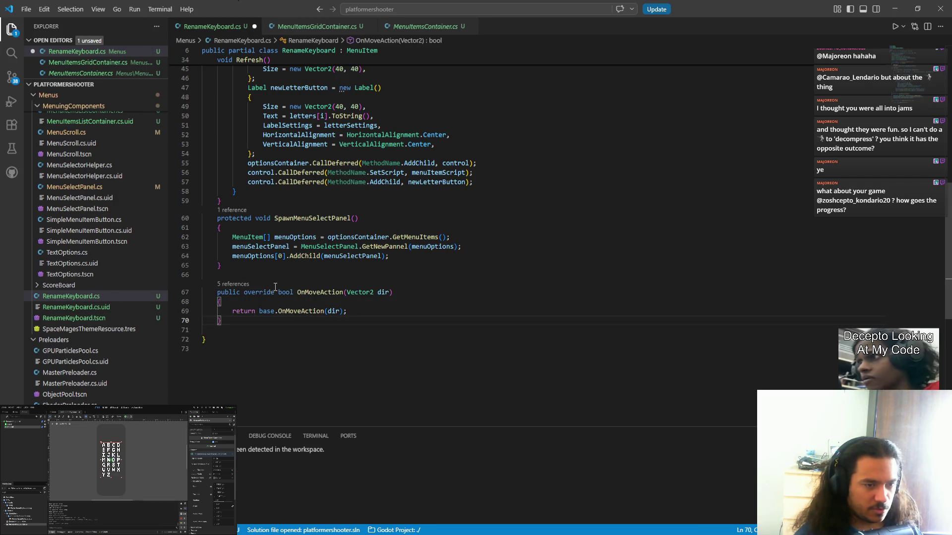
key("Up")
key("shift+End")
key("BackSpace")
key("ctrl+s")
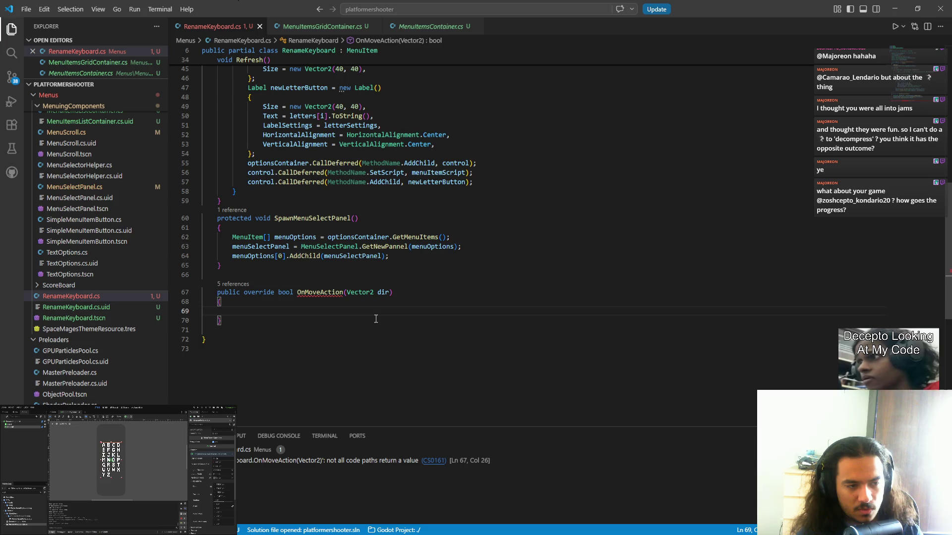
- Write menuSelectPanel.Move in OnMoveAction and jump to Move's definition
type("me")
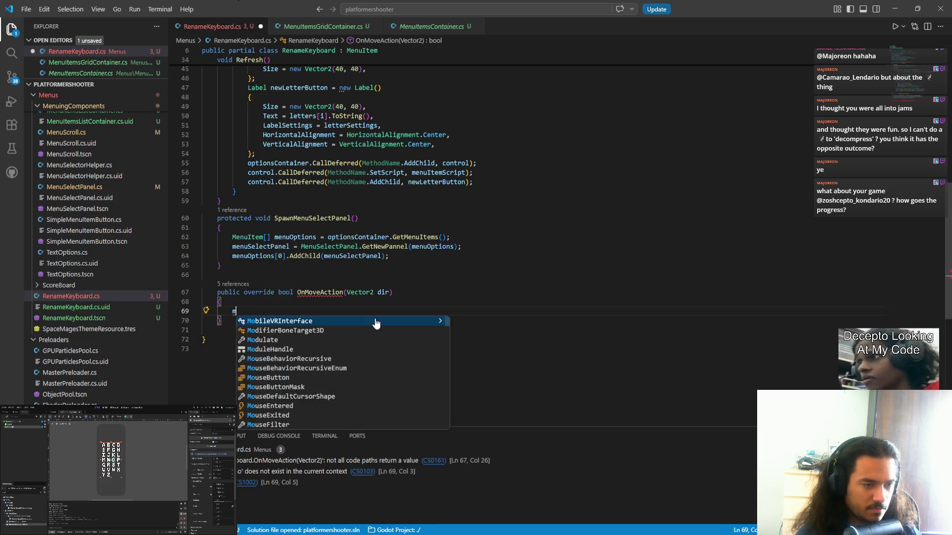
key("BackSpace")
key("BackSpace")
scroll(374, 317, "up", 10)
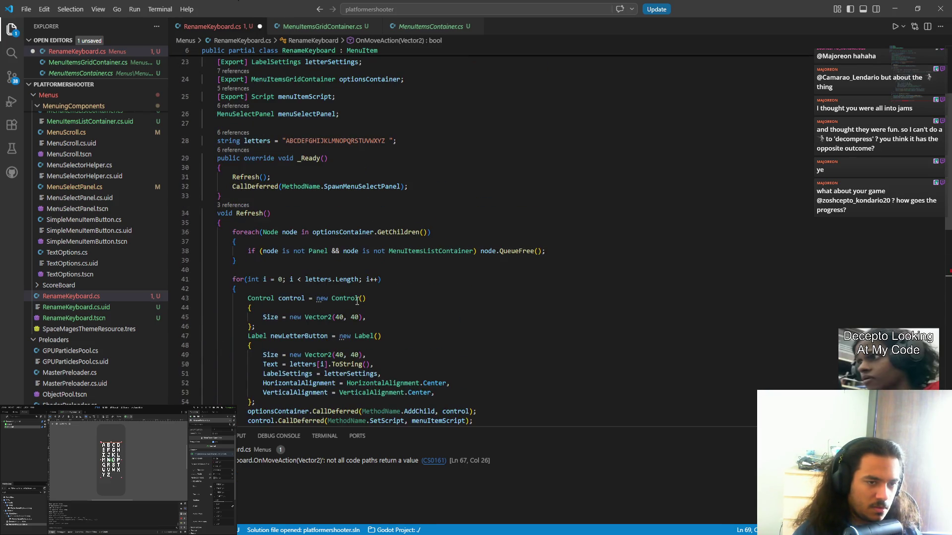
left_click(307, 189)
scroll(298, 223, "down", 10)
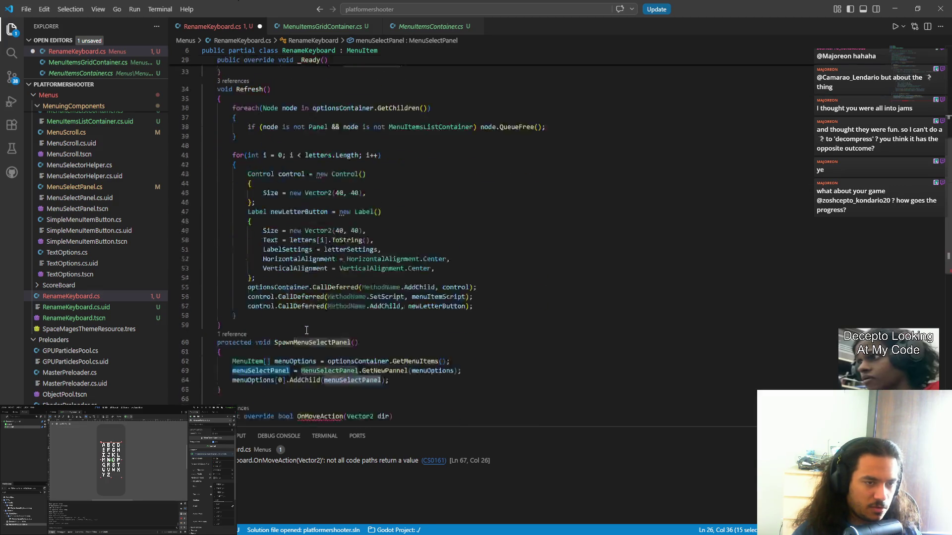
left_click(257, 290)
type("menuSelectPanel")
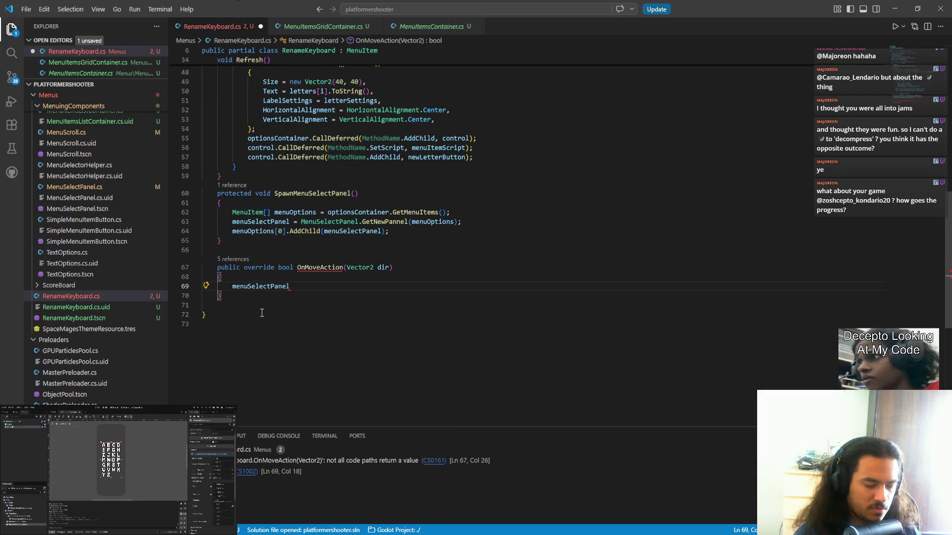
type(".Move")
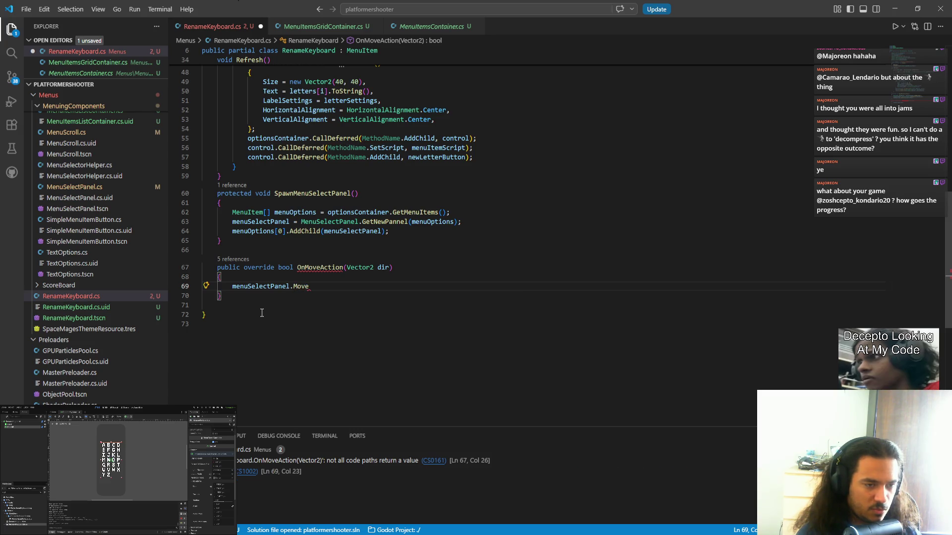
left_click(303, 287, "ctrl")
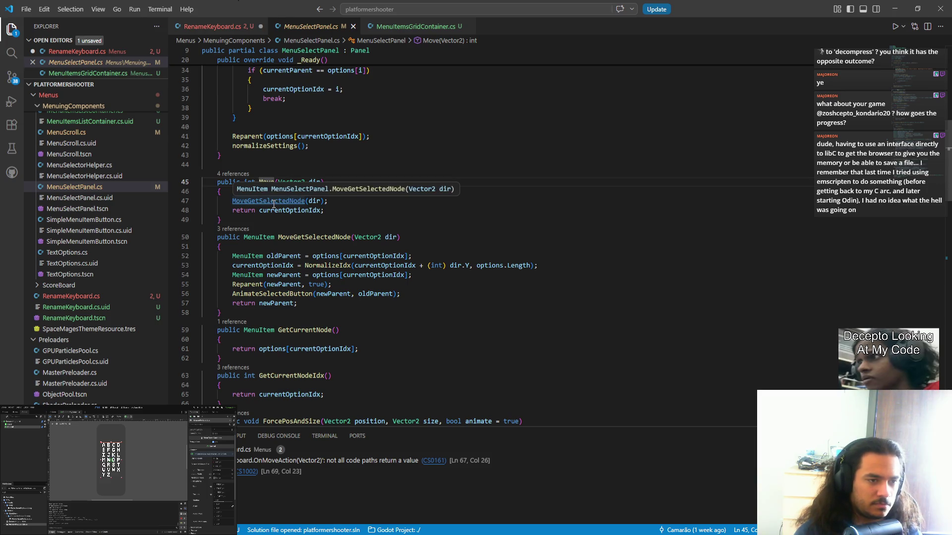
- Inspect Move and MoveGetSelectedNode in MenuSelectPanel.cs, then return to RenameKeyboard.cs
left_click(336, 214)
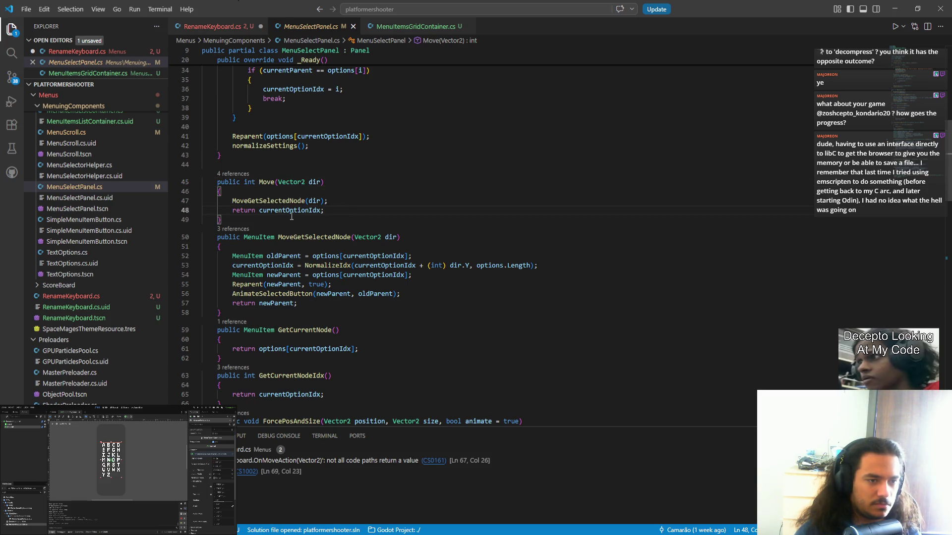
left_click(277, 201, "ctrl")
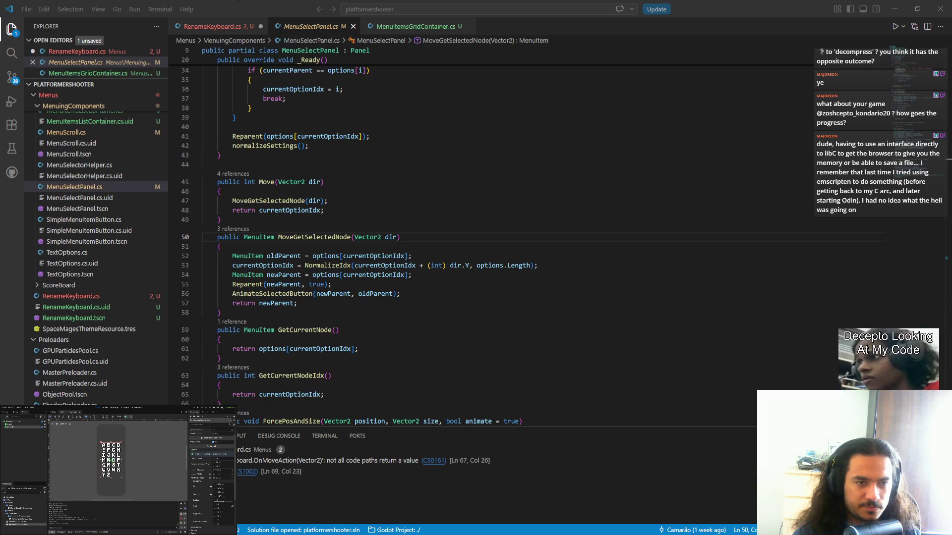
left_click(354, 237)
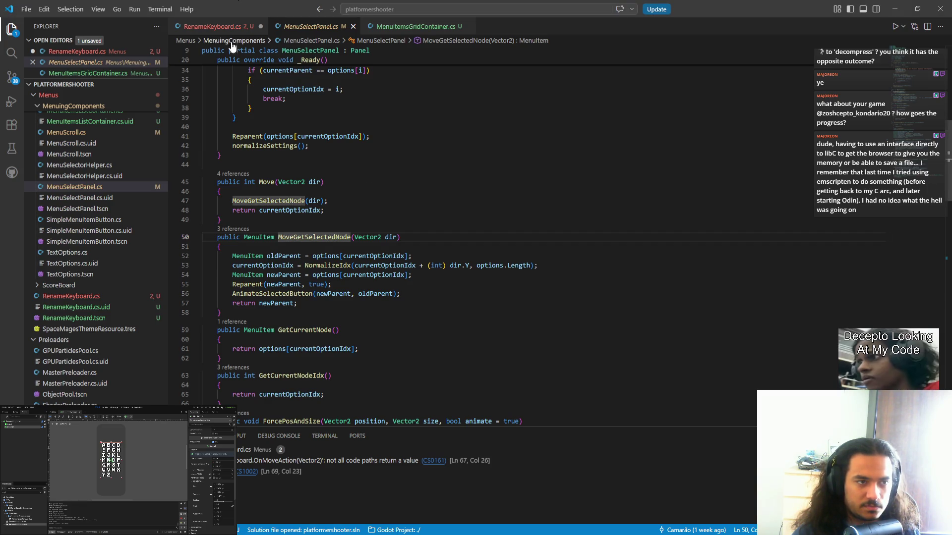
key("alt+Left")
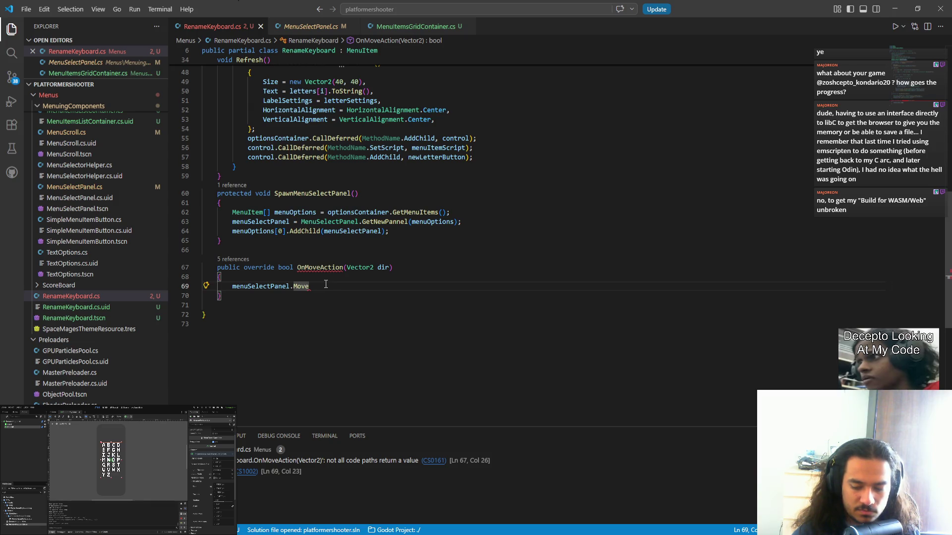
- Open Move's parameter list and recheck how its dir parameter is used
mouse_move(310, 282)
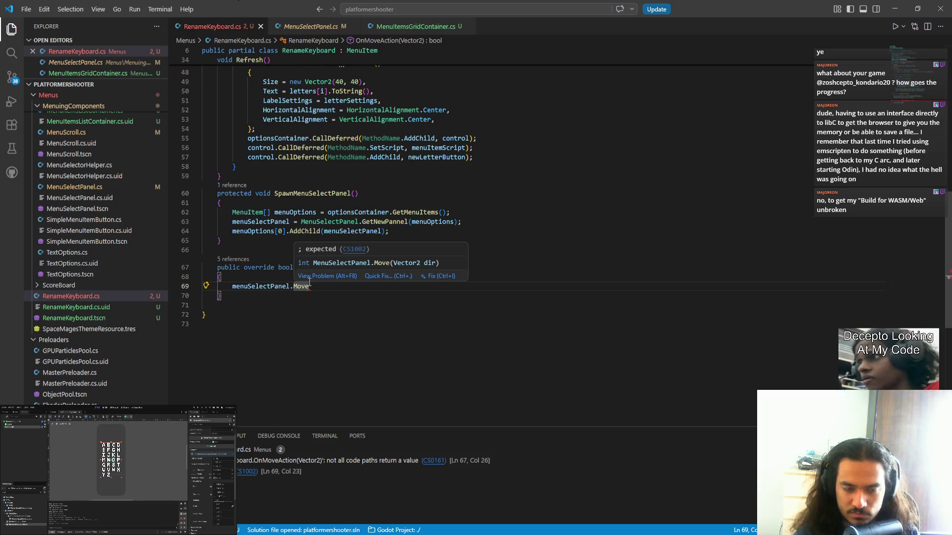
type("(")
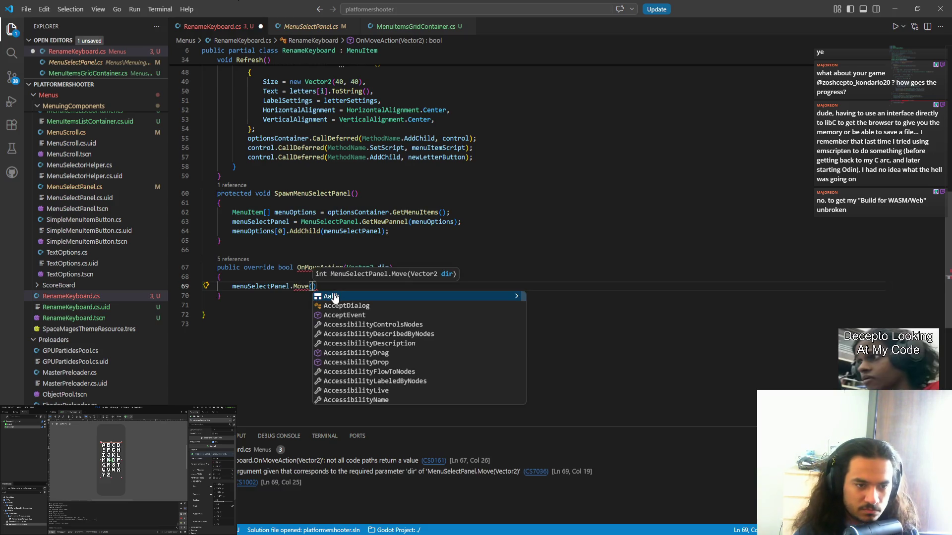
key("Escape")
key("Up")
key("Up")
key("Up")
left_click(314, 286)
left_click(300, 286, "ctrl")
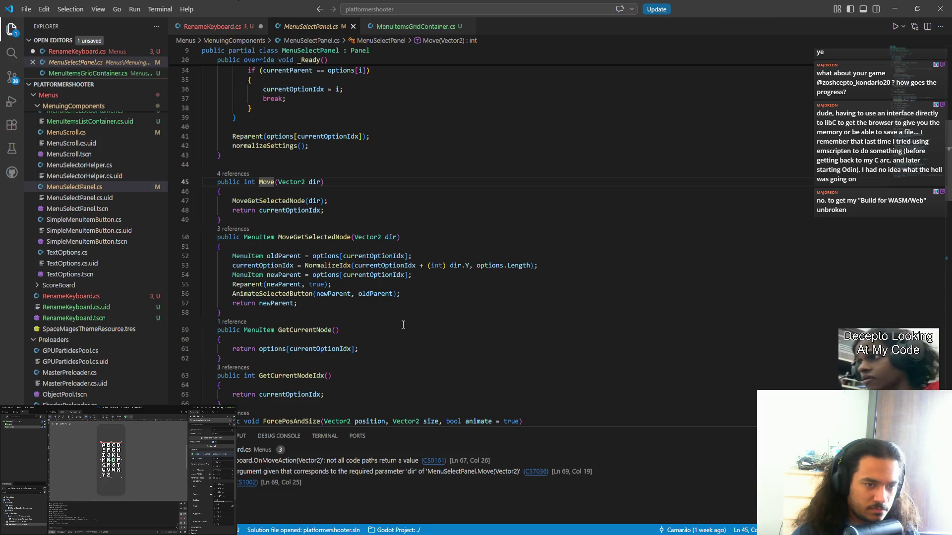
scroll(403, 325, "down", 5)
scroll(403, 328, "up", 3)
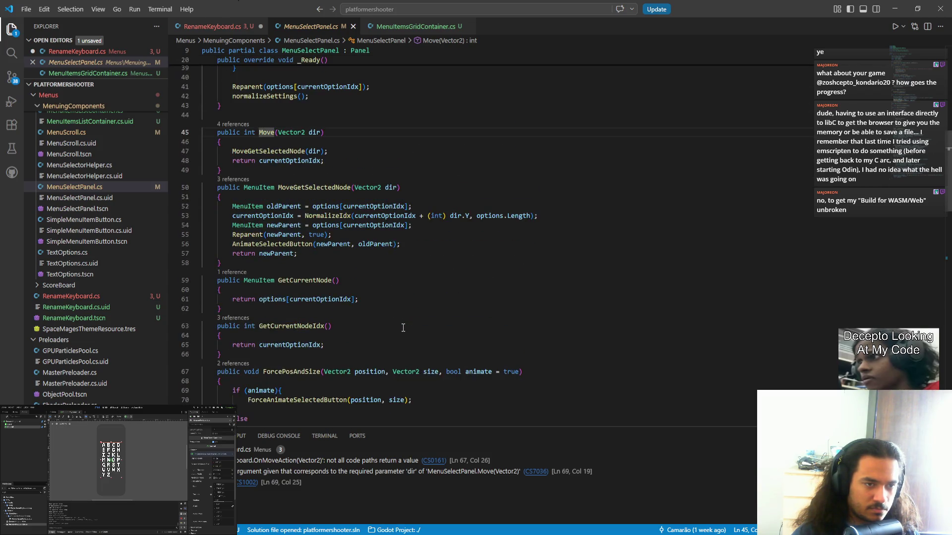
double_click(391, 188)
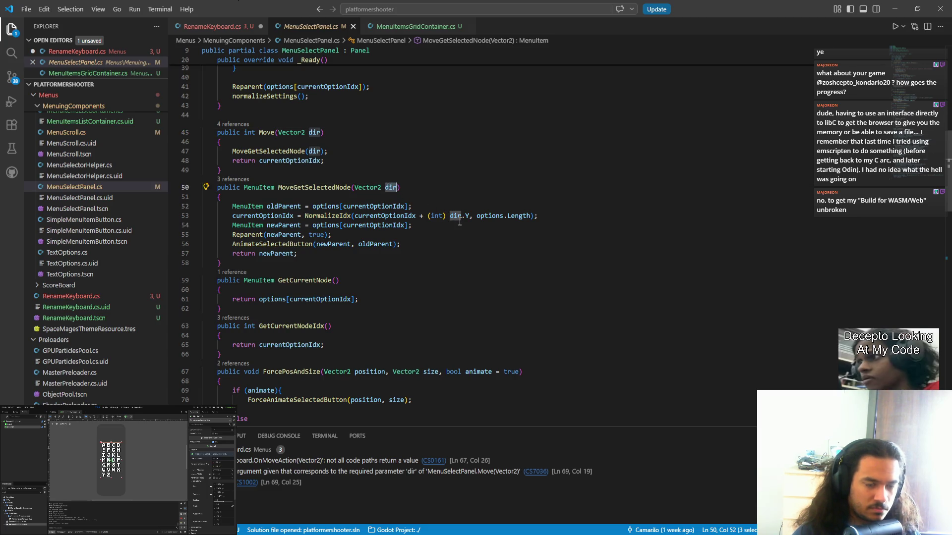
key("alt+Left")
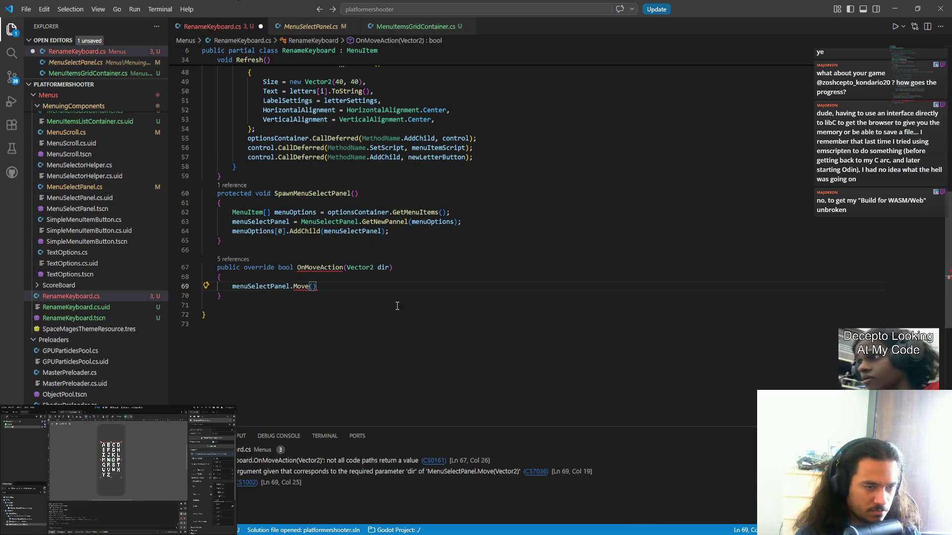
- Pass Vector2.Down as the argument, completing menuSelectPanel.Move(Vector2.Down);
type("new")
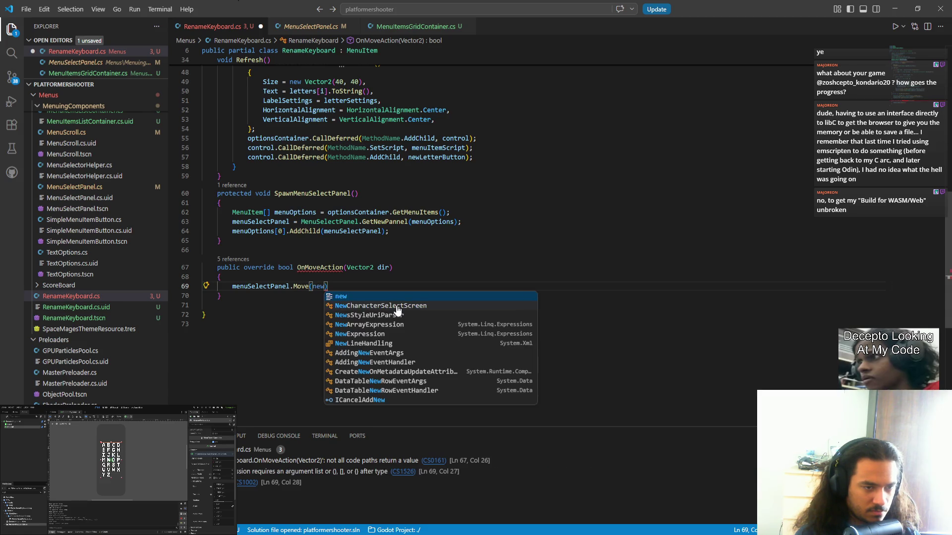
type(" Vector2.dow")
type("n")
key("BackSpace")
key("BackSpace")
key("BackSpace")
type("D")
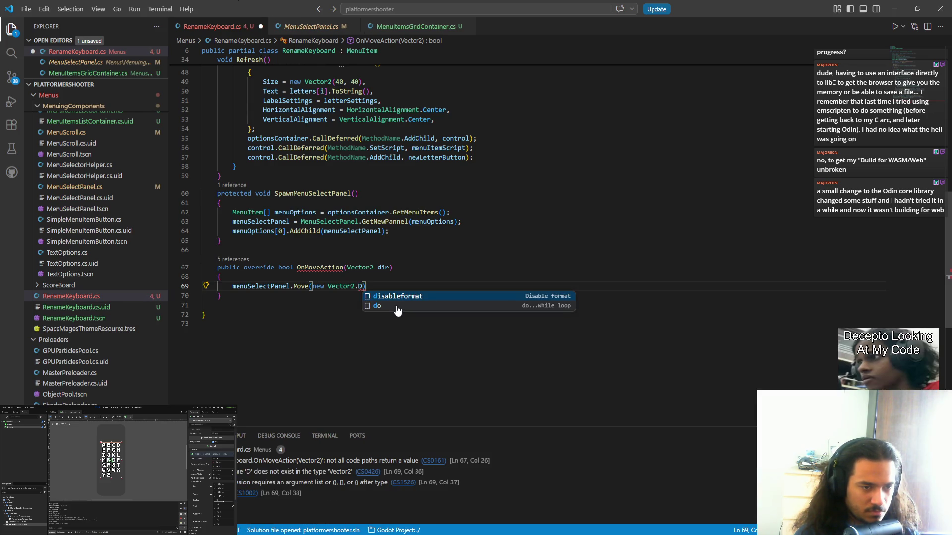
key("BackSpace")
key("BackSpace")
type("D")
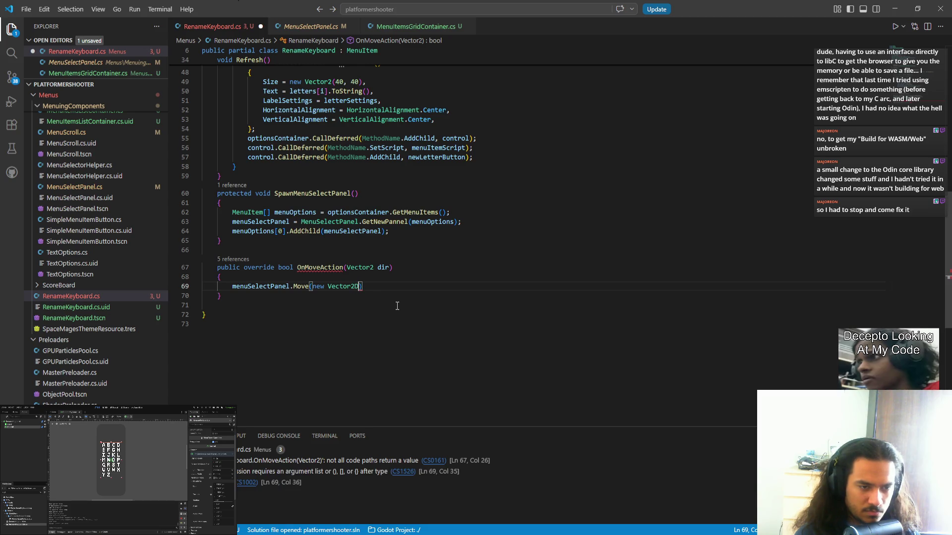
key("ctrl+BackSpace")
key("ctrl+BackSpace")
type("Vector")
key("Tab")
type(".D")
key("Tab")
type(";")
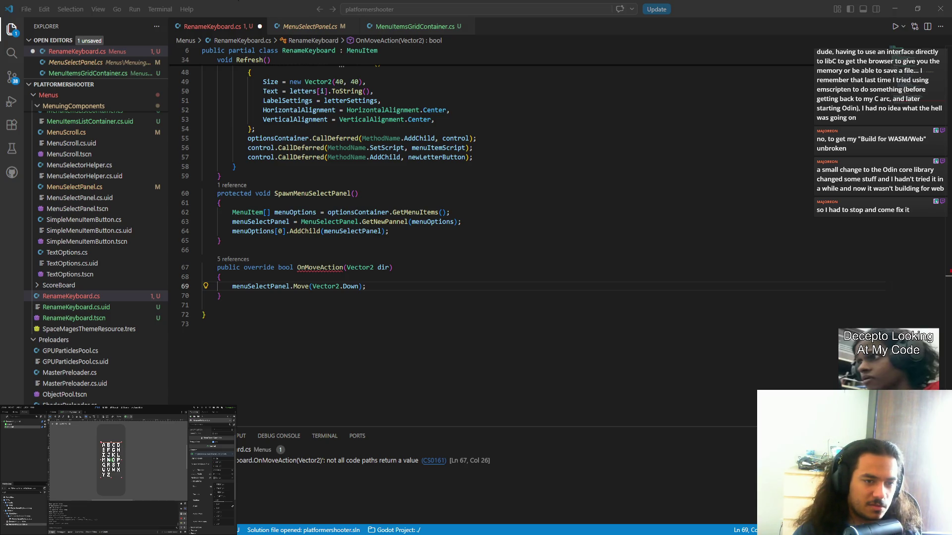
- Add an int dist = dir.X + (dir.Y * 4) line above the Move call in OnMoveAction
key("ctrl+s")
left_click(369, 276)
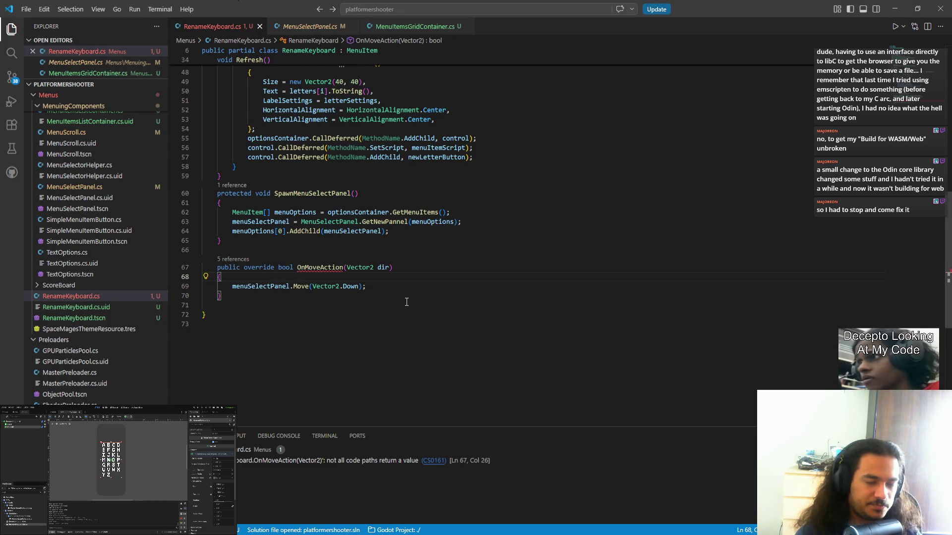
key("Return")
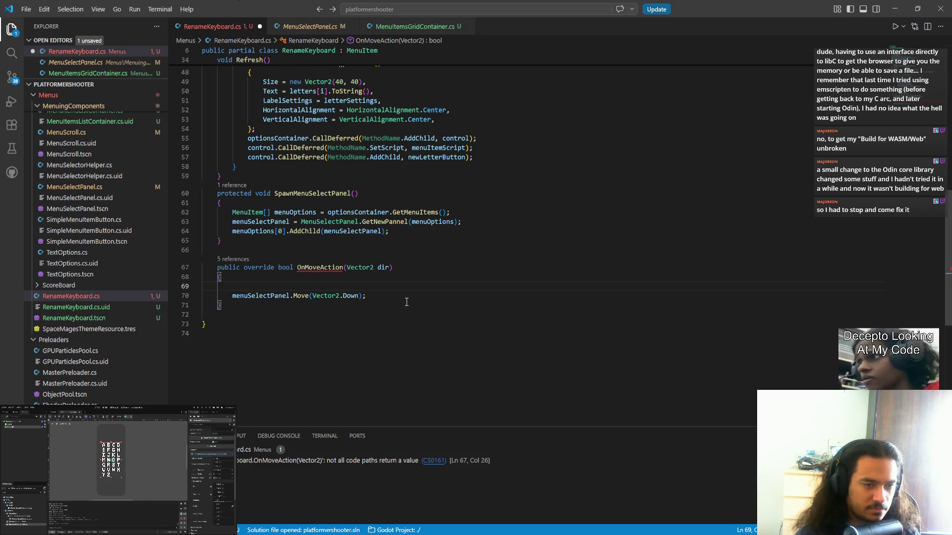
type("int")
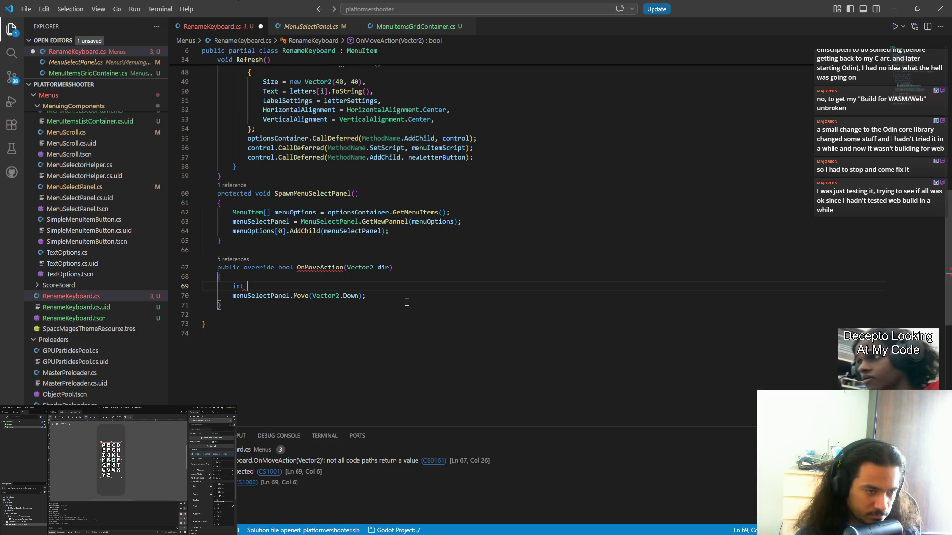
type("dist =")
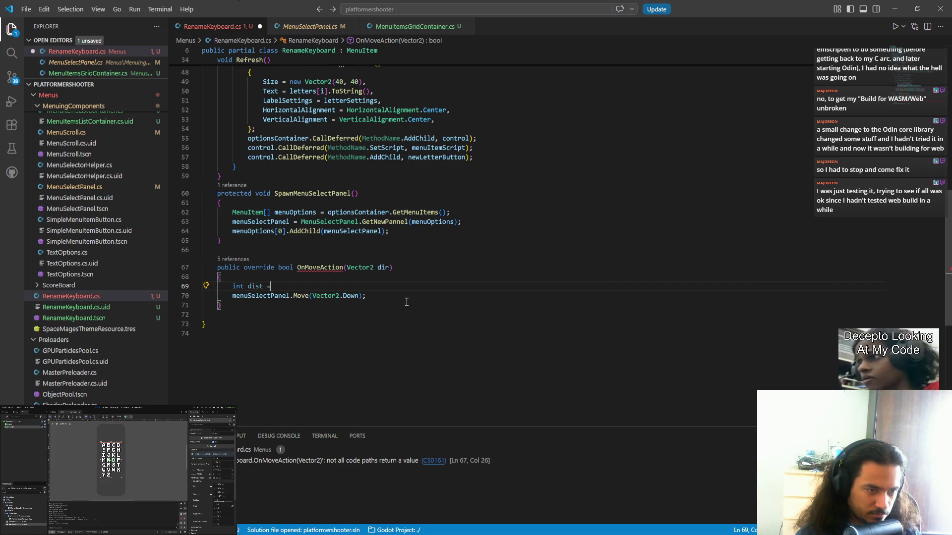
type(" dir")
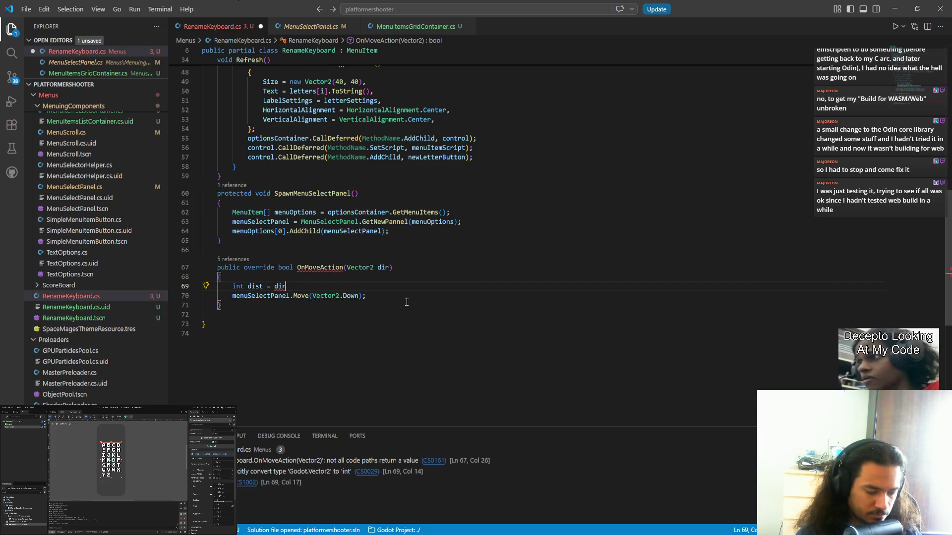
type(".x")
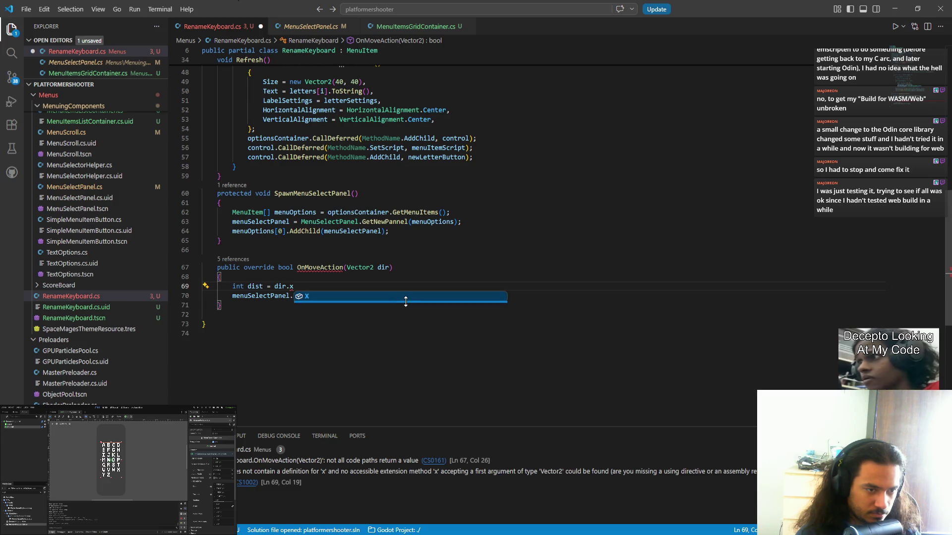
type(" + dir.Y * 4")
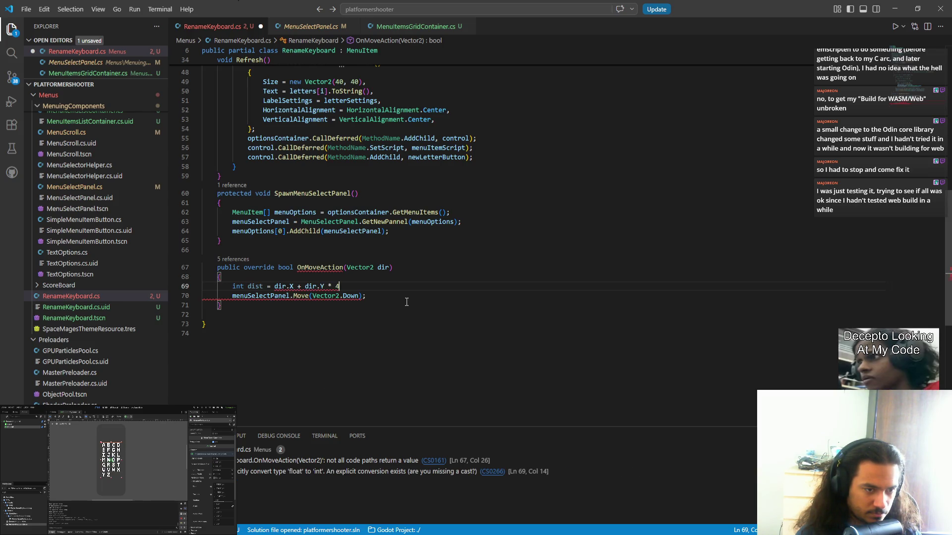
key("shift+Left")
key("shift+Left")
key("shift+Left")
key("shift+Left")
type("(")
key("ctrl+s")
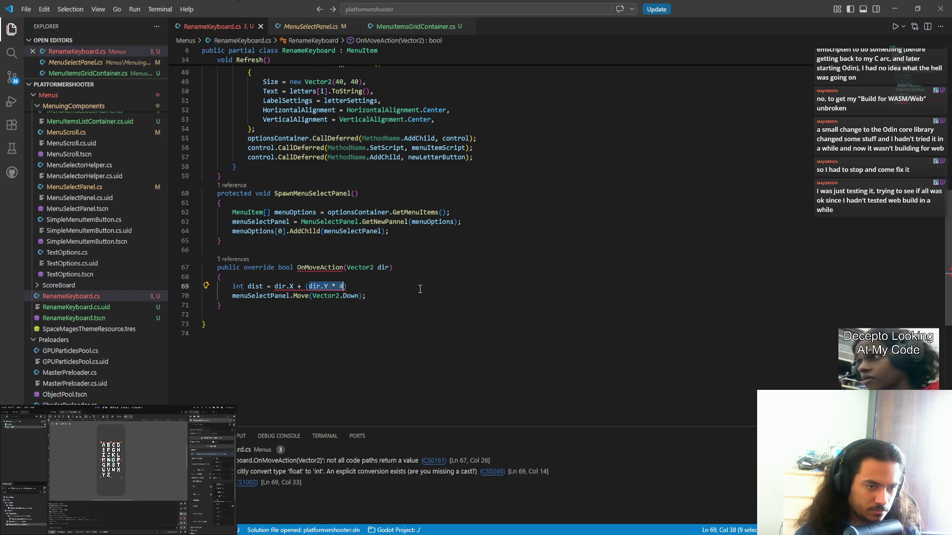
key("End")
type(";")
- Cast both dir.X and dir.Y to (int) in the dist calculation and save
double_click(279, 286)
key("ctrl+d")
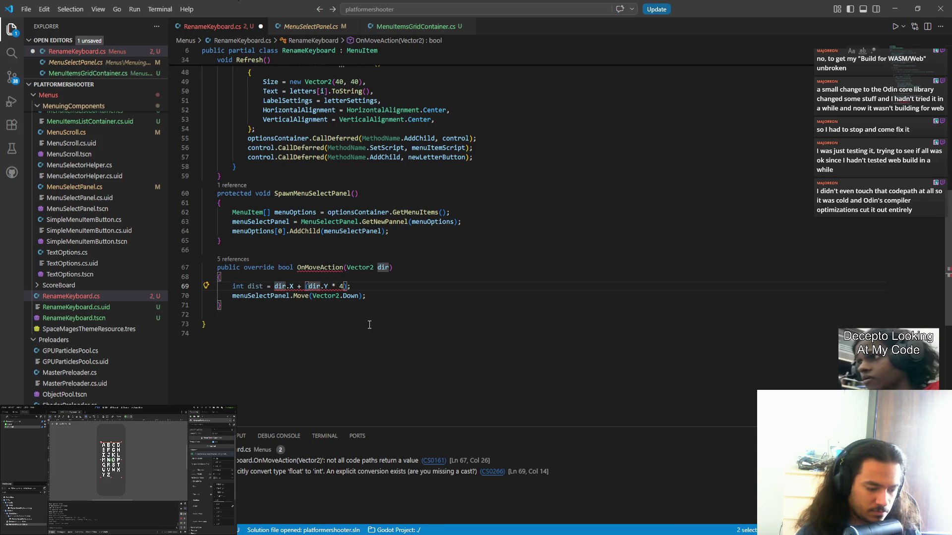
type("(int")
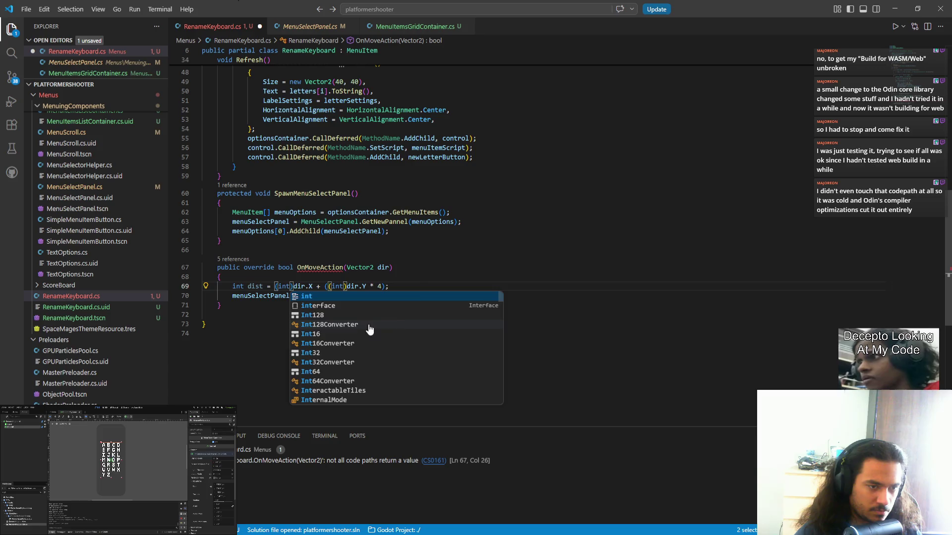
key("Escape")
key("ctrl+s")
- Multiply Vector2.Down by dist in the Move call
left_click(254, 287)
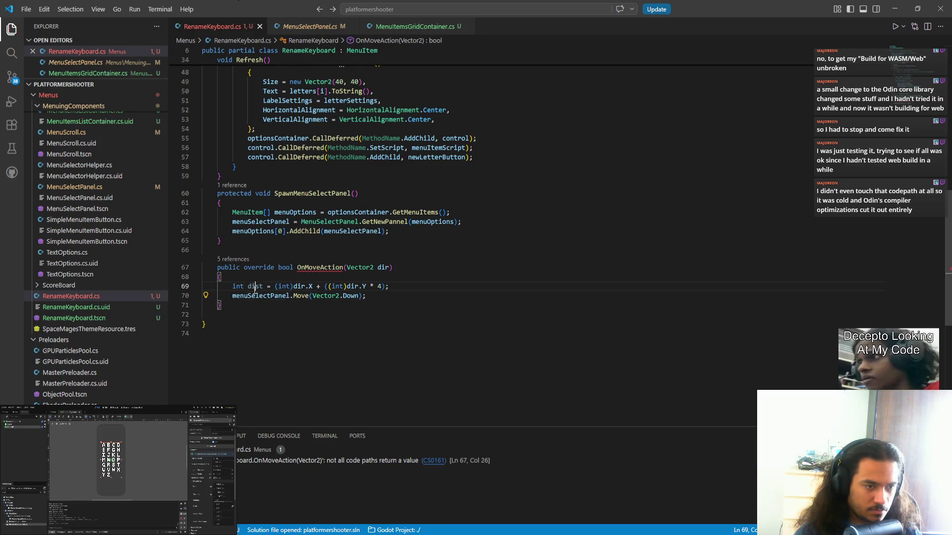
left_click(358, 296)
type("* dist")
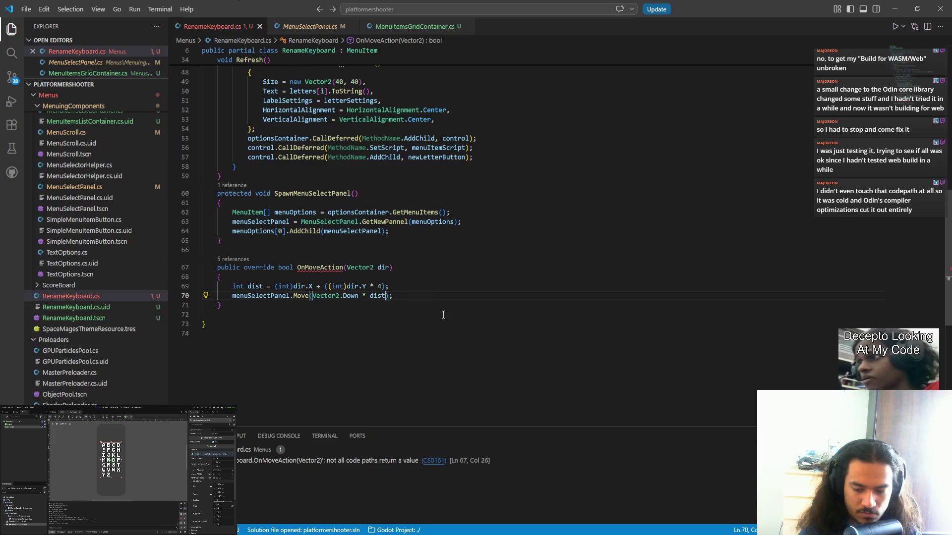
key("alt+Tab")
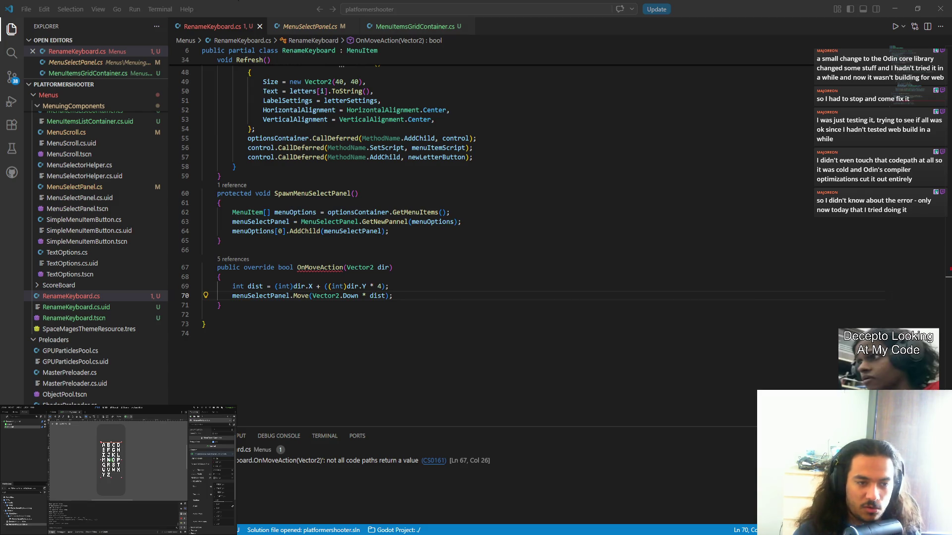
- Add 'return true;' after the Move call, save, and switch to MenuSelectPanel.cs
left_click(357, 326)
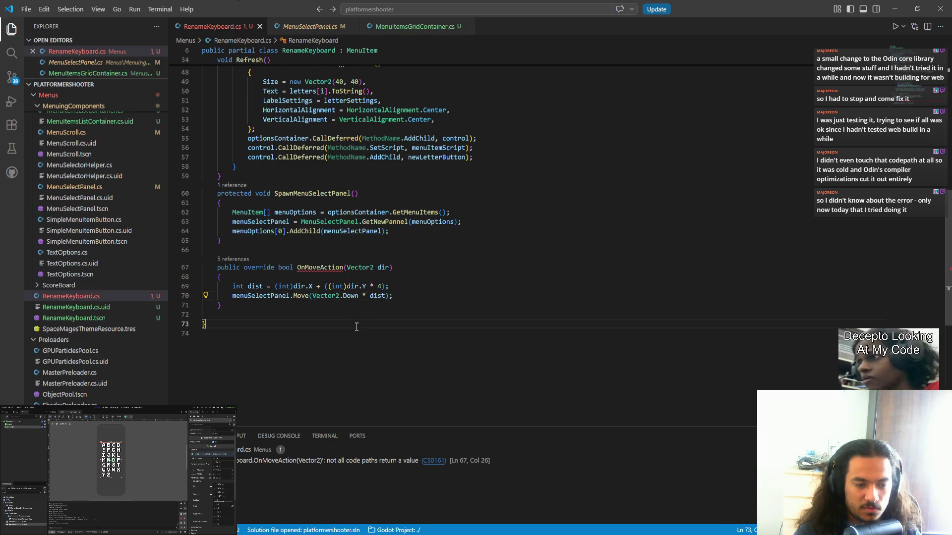
double_click(320, 267)
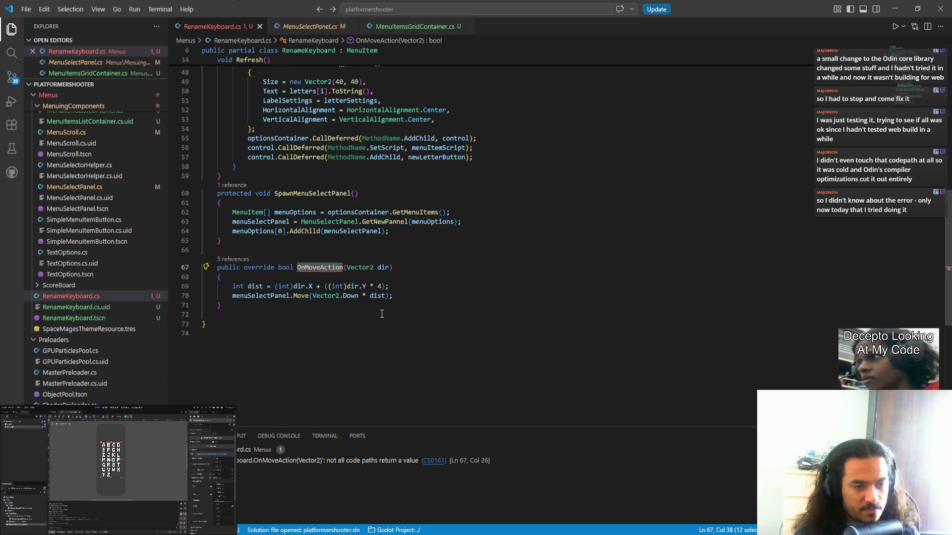
left_click(399, 296)
key("Return")
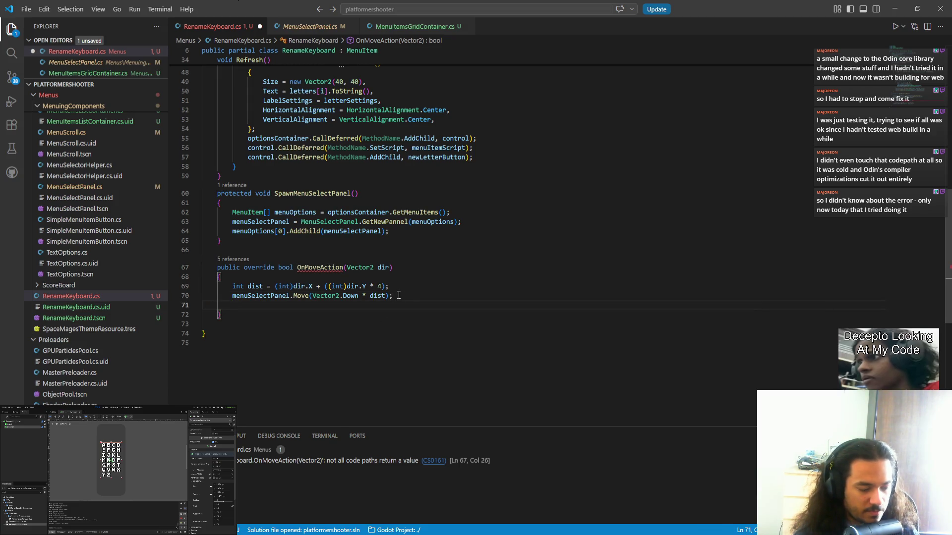
type("return tru")
key("Tab")
type(";")
key("shift+Up")
key("shift+Up")
key("Tab")
key("shift+Tab")
key("ctrl+s")
key("Down")
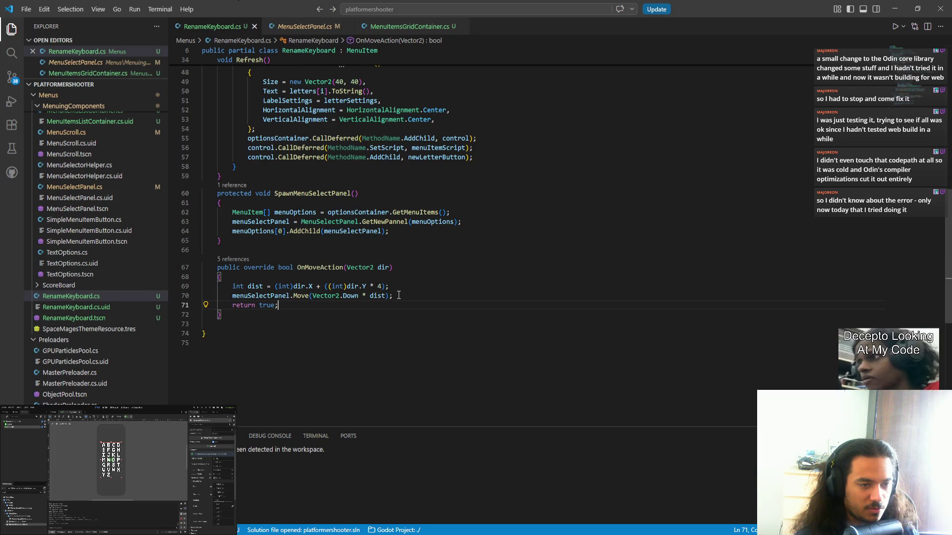
left_click(313, 32)
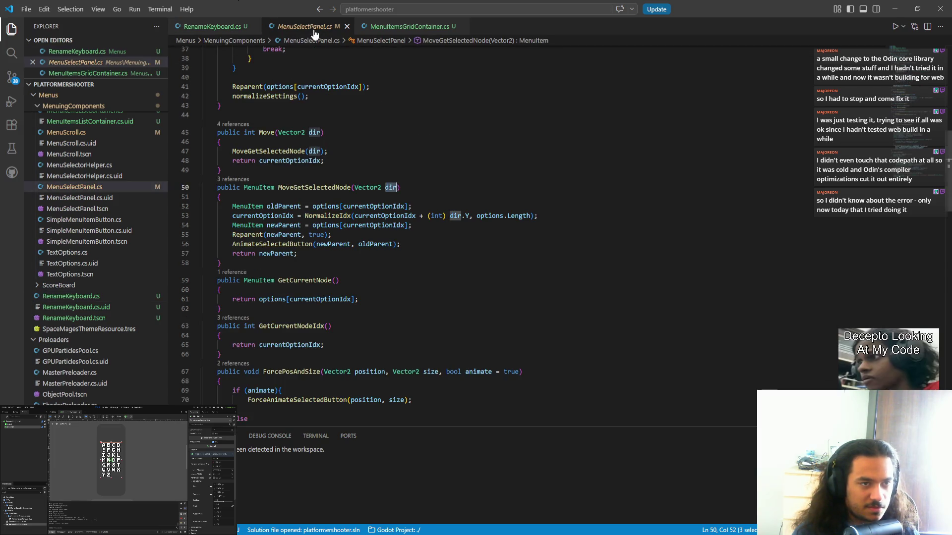
- Glance at MenuItemsGridContainer.cs, then return to the Refresh method in RenameKeyboard.cs
left_click(239, 28)
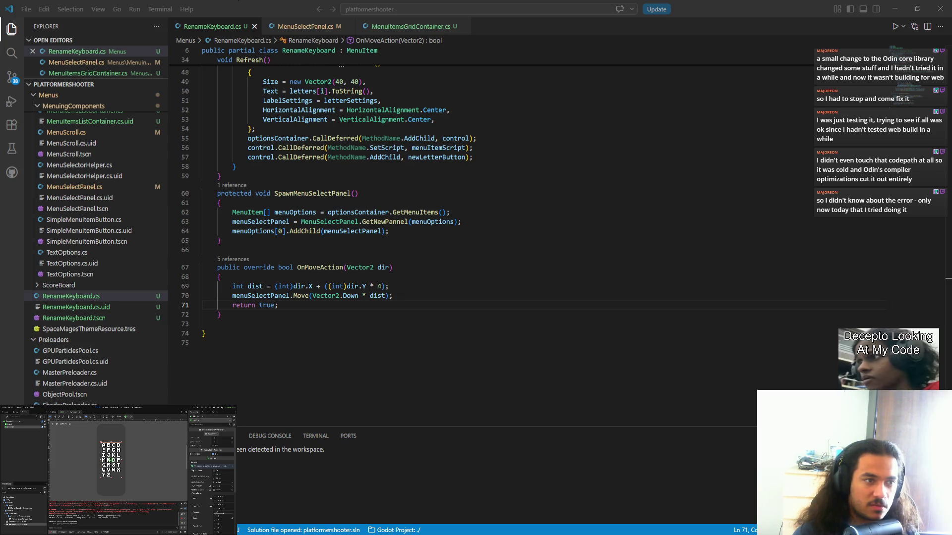
key("ctrl+Tab")
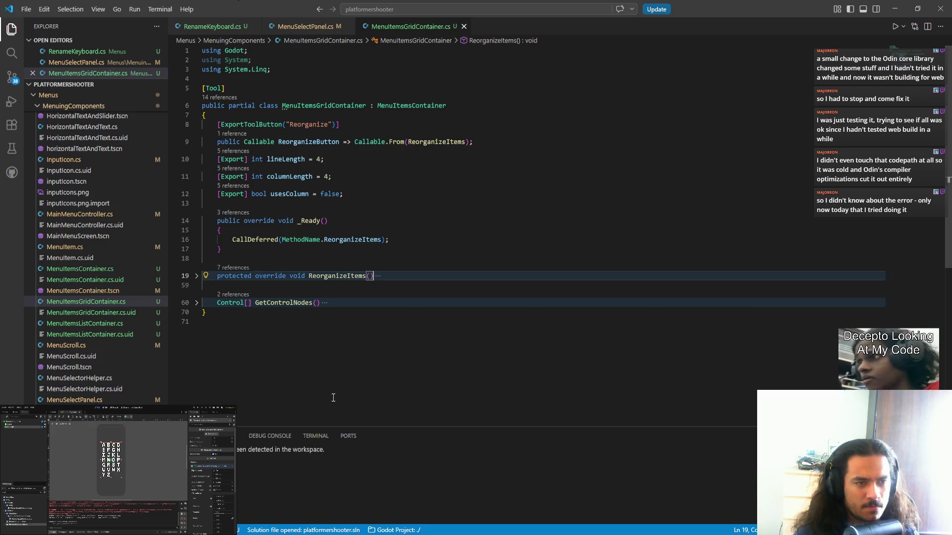
key("ctrl+Tab")
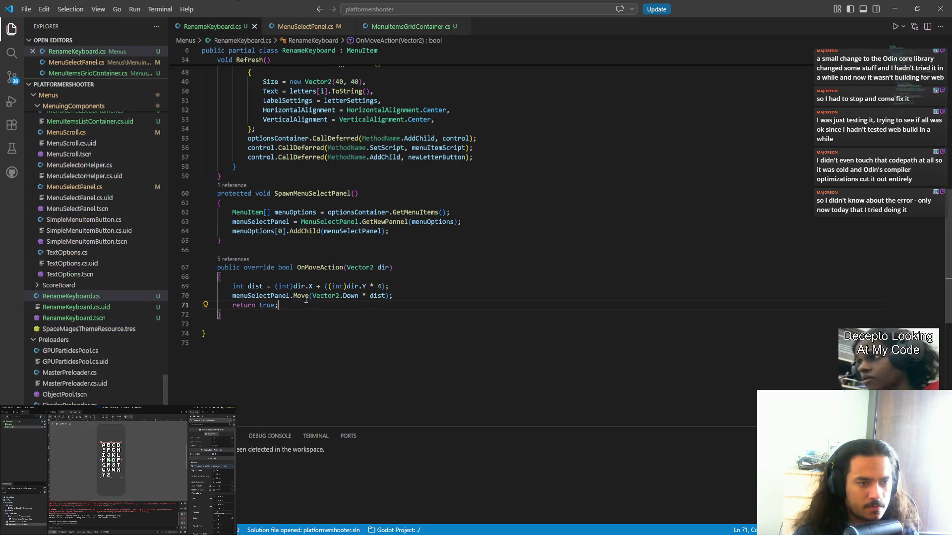
key("Up")
key("Up")
key("Up")
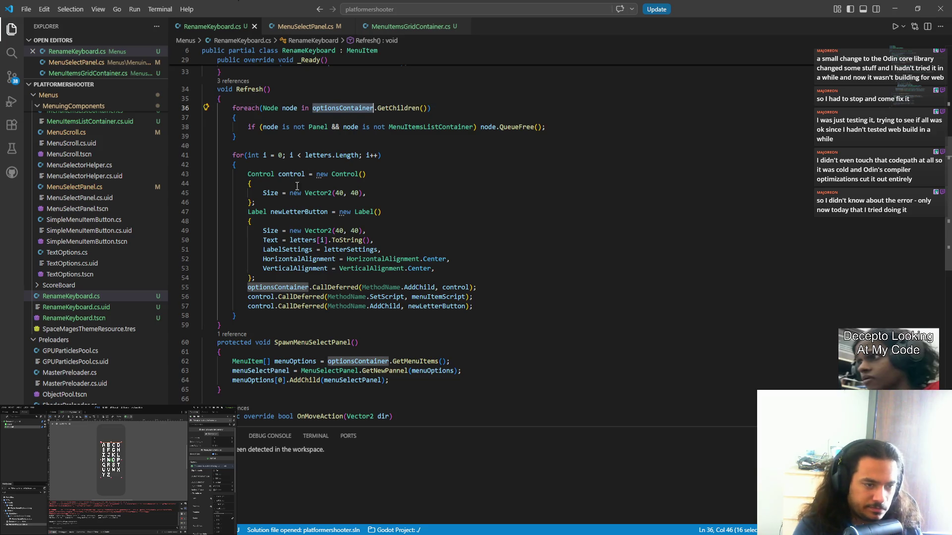
- Start an optionsContainer.CallDeferred( call on a new line after the letter loop
left_click(270, 314)
key("Return")
type("optionsContainer.cal")
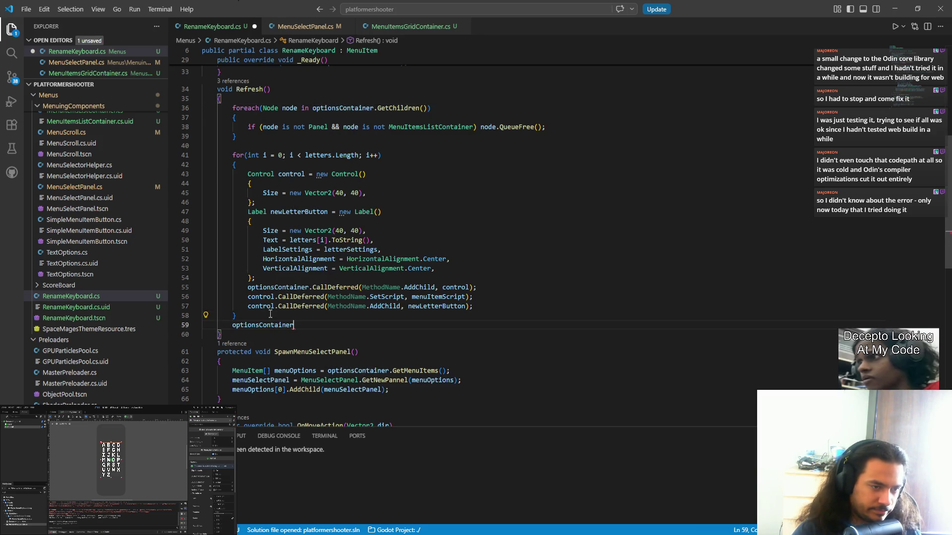
key("Down")
key("Tab")
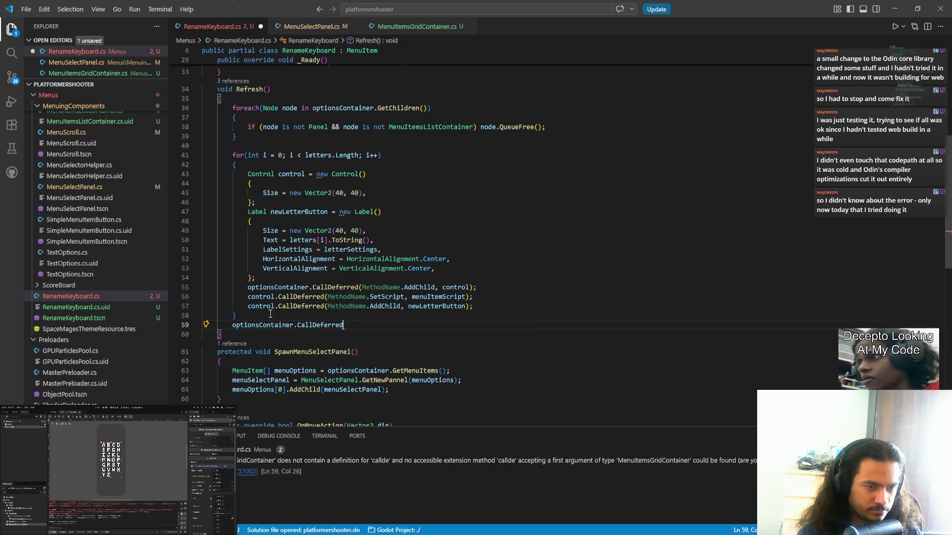
type("(")
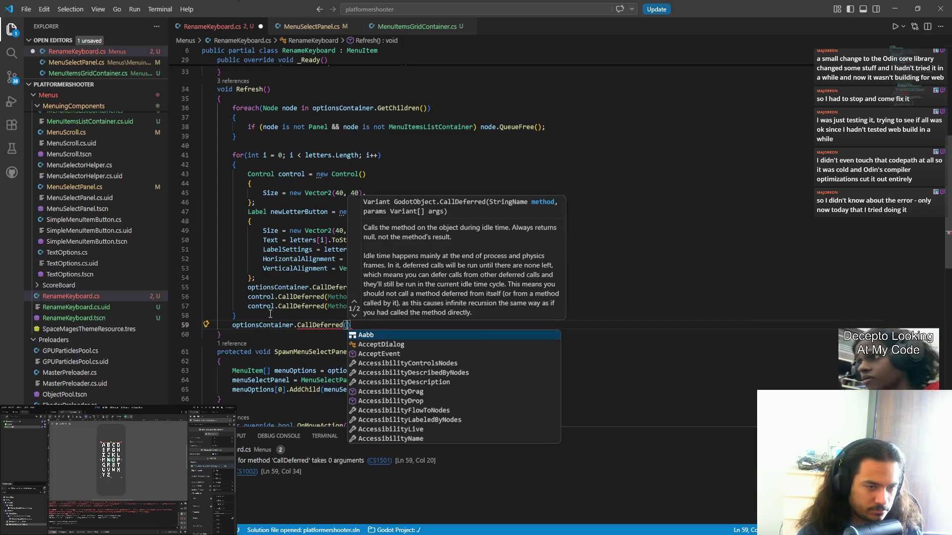
type("optionsContainer.")
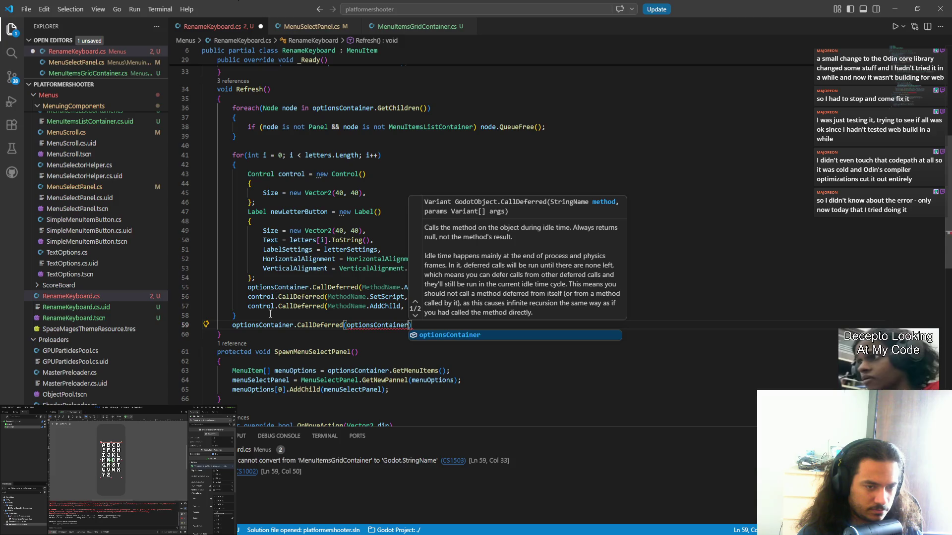
key("ctrl+BackSpace")
key("ctrl+BackSpace")
type("grid")
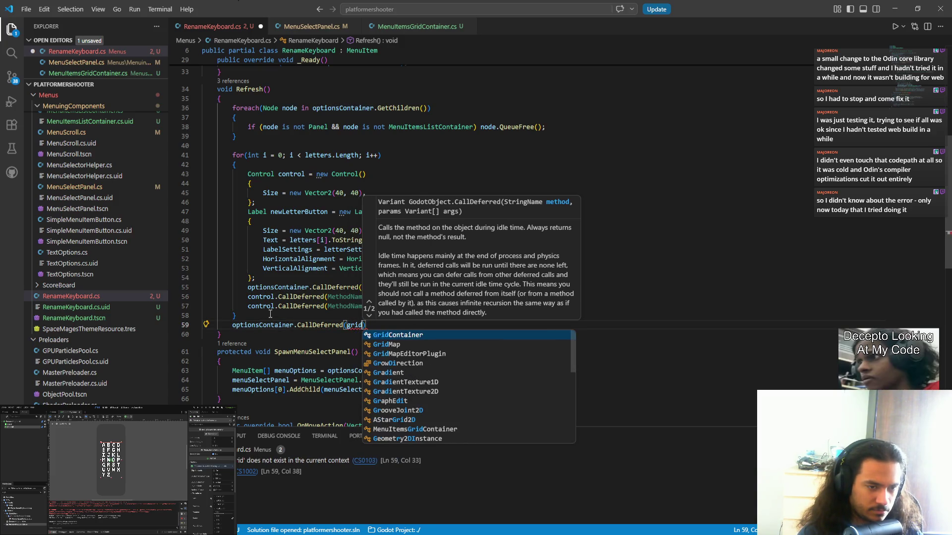
key("Down")
key("Down")
key("Down")
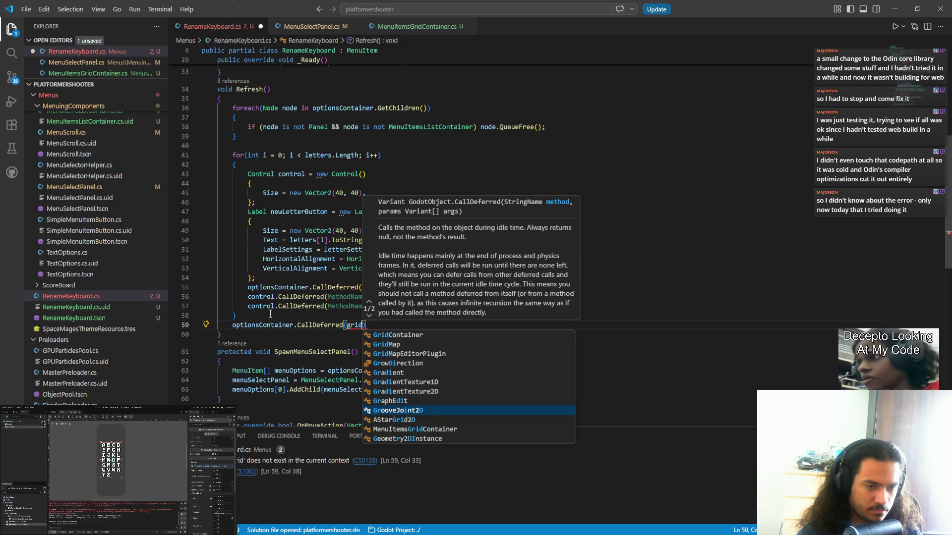
key("Up")
key("Up")
key("Up")
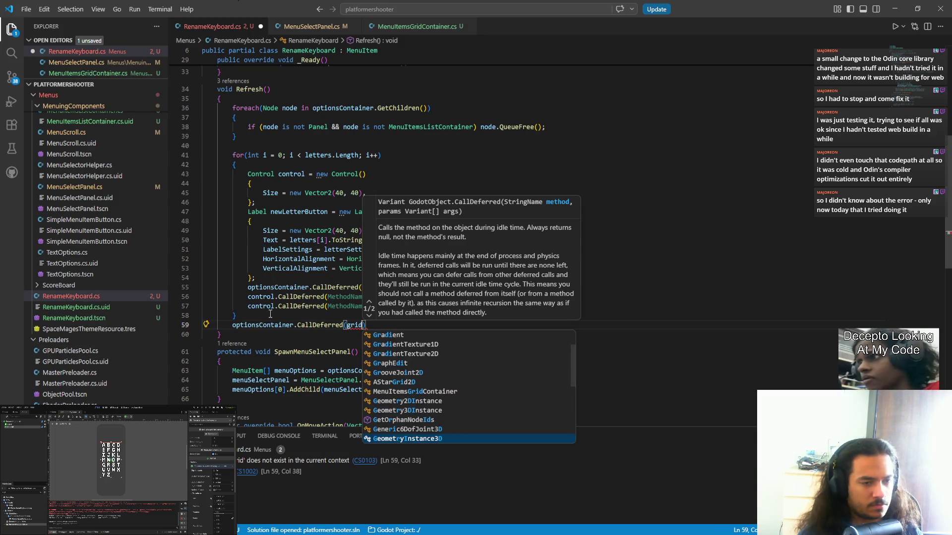
- Pass MenuItemsGridContainer.MethodName.ReorganizeItems as the argument, end the line, and save
key("ctrl+shift+Left")
type("Menuitm")
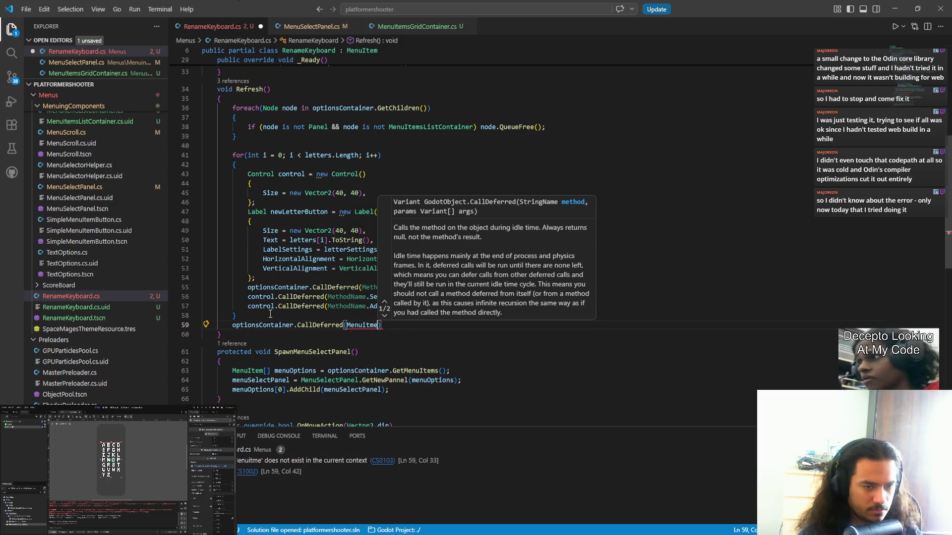
key("BackSpace")
type("emgr")
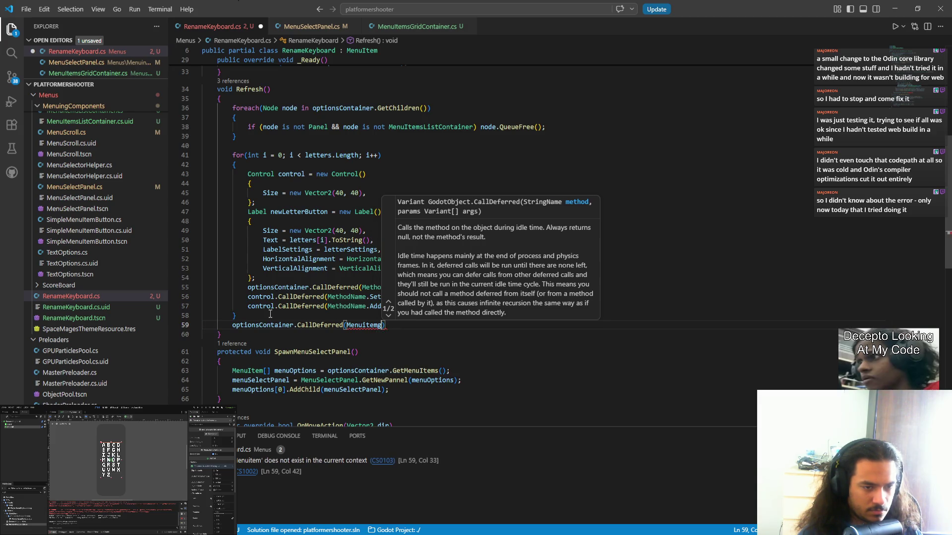
key("BackSpace")
key("BackSpace")
type("sg")
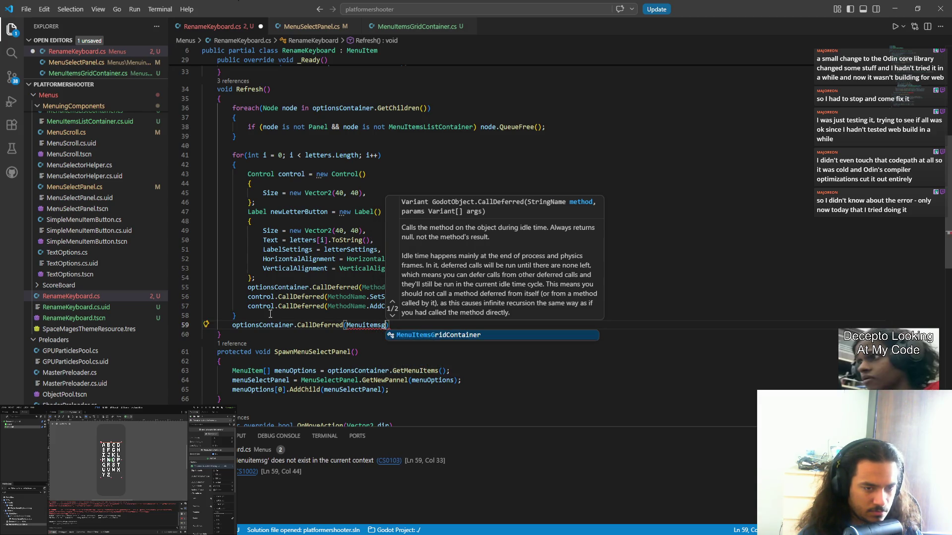
key("Tab")
type(".MethodName.re")
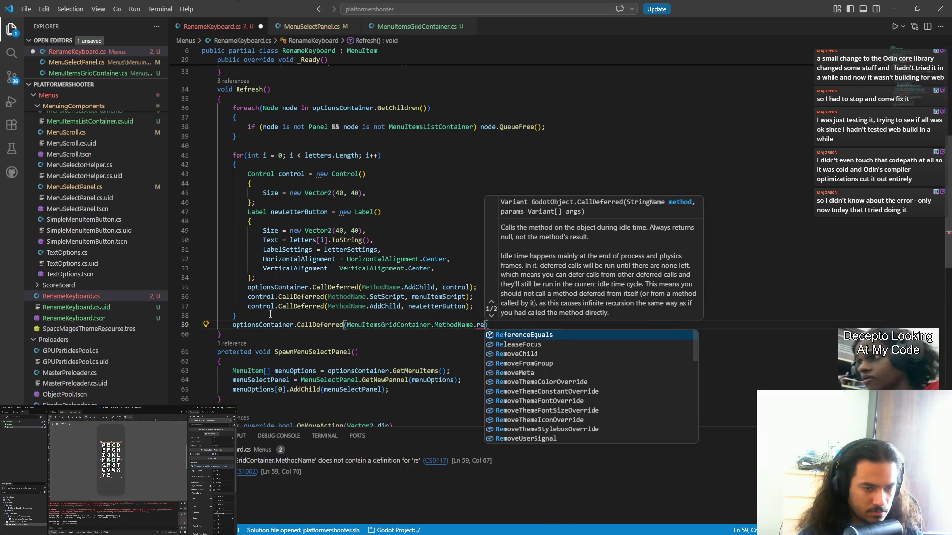
type("or")
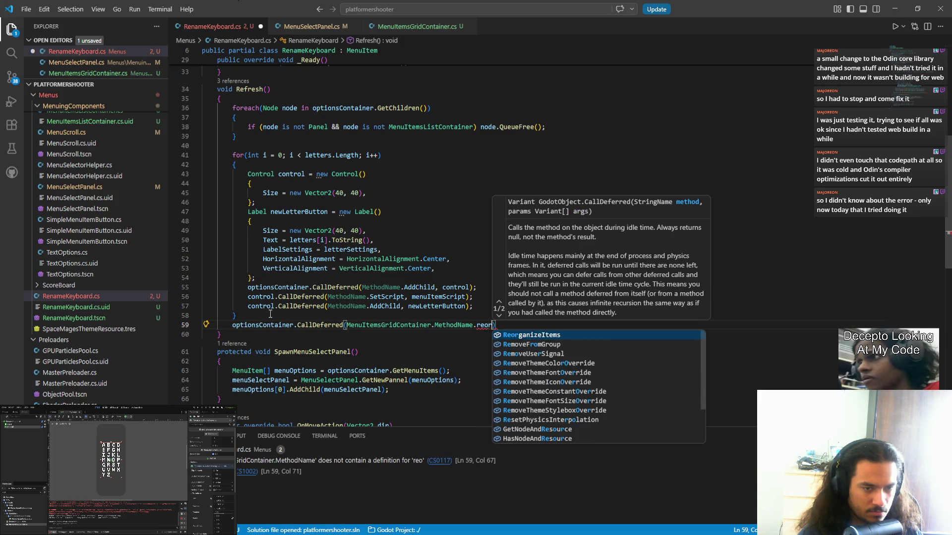
key("Tab")
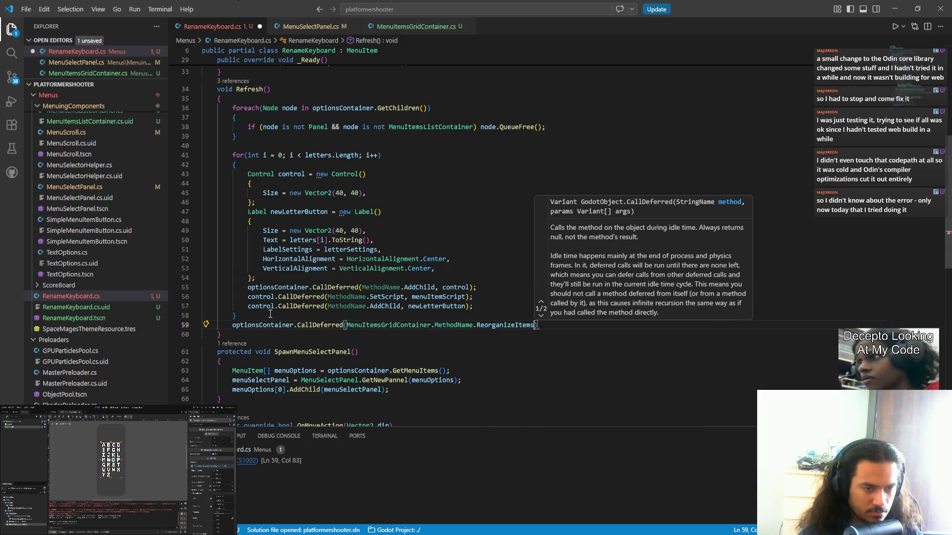
type(";")
key("ctrl+s")
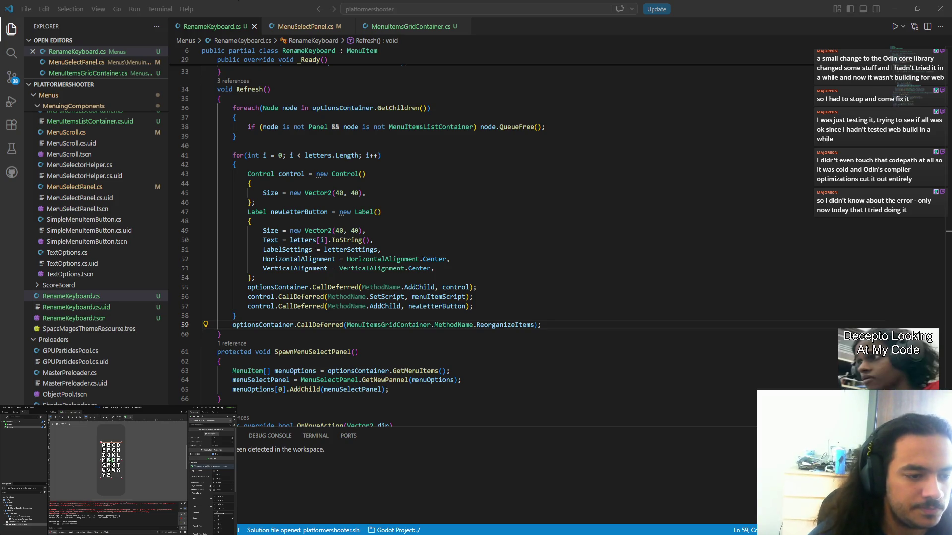
scroll(376, 252, "down", 2)
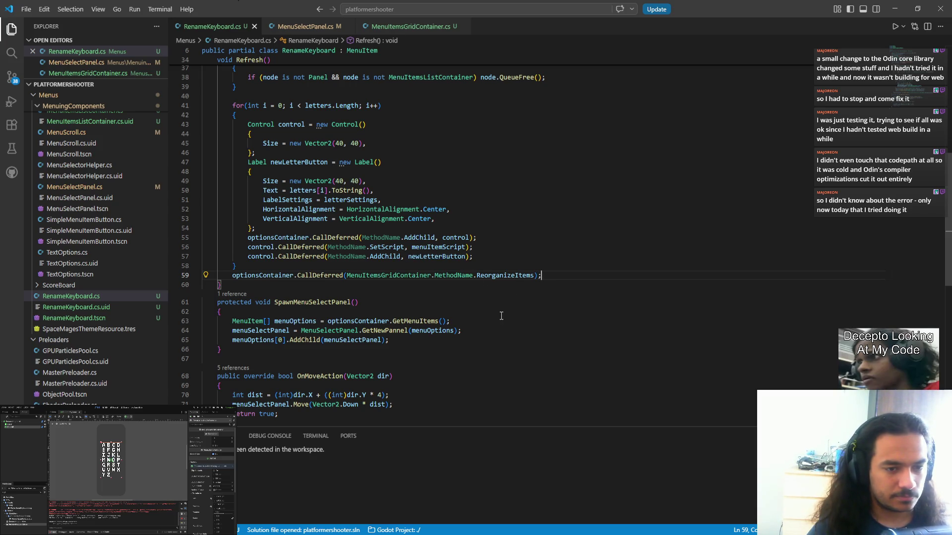
scroll(579, 315, "up", 5)
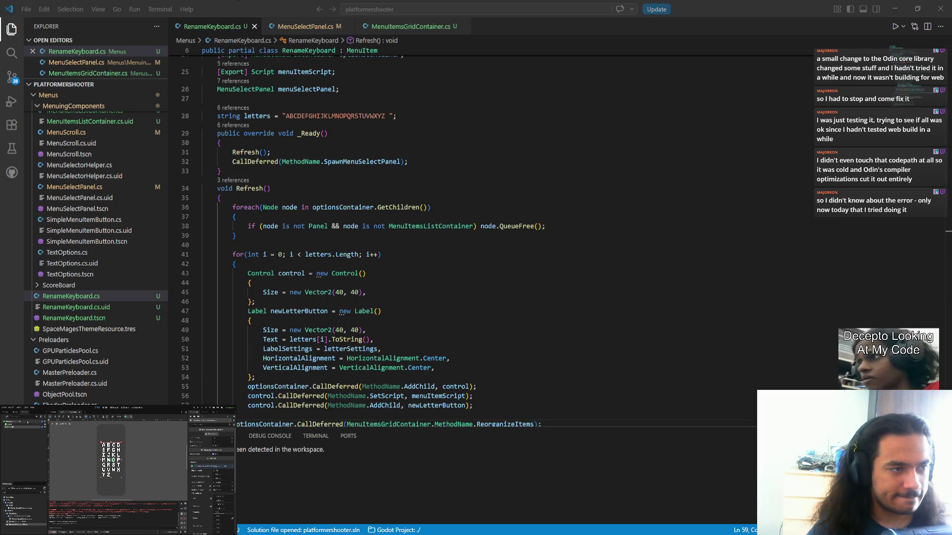
key("alt+Tab")
scroll(401, 296, "down", 10)
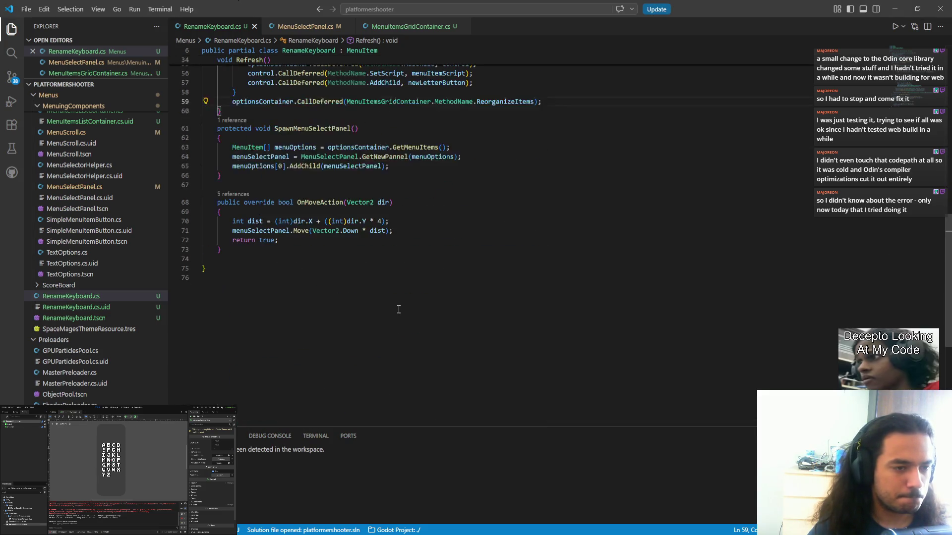
left_click(277, 185)
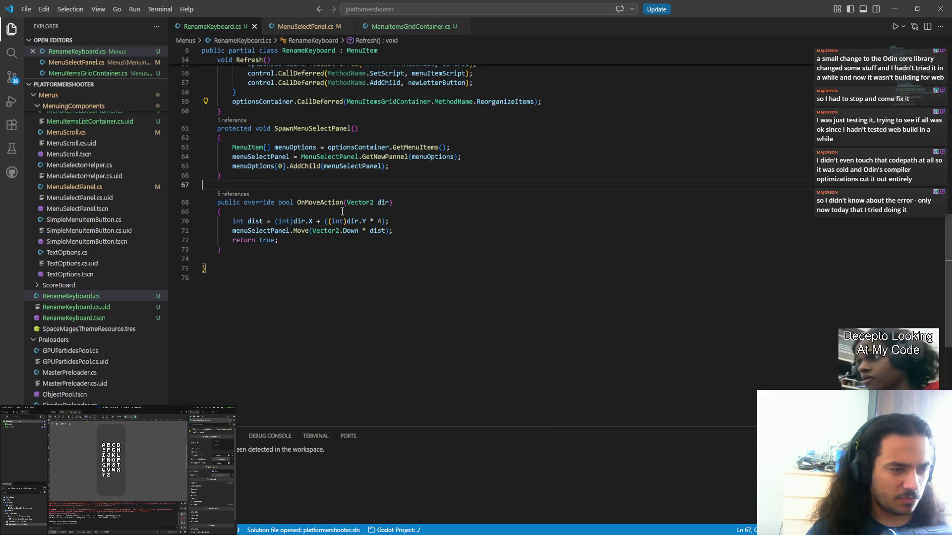
- Add an _Input override without the base call and begin an if statement inside it
key("Return")
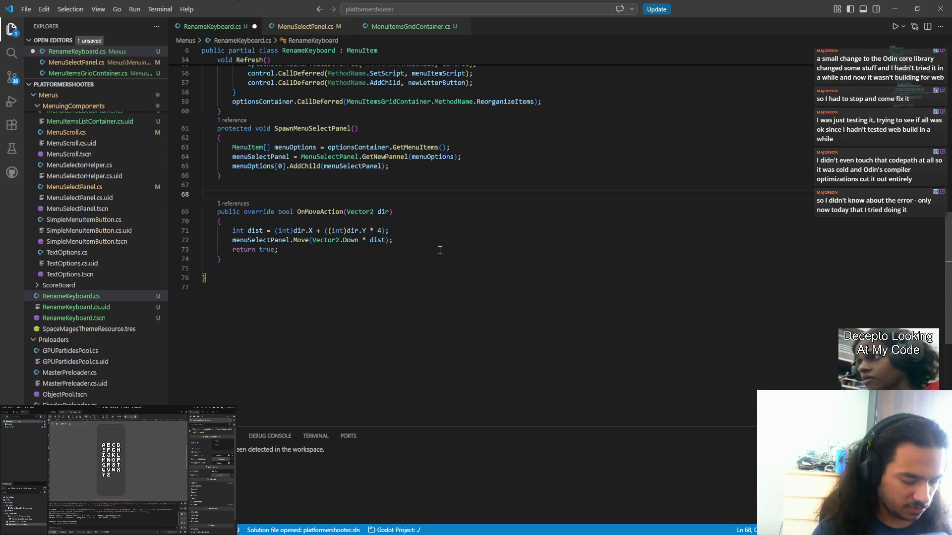
type("override inm")
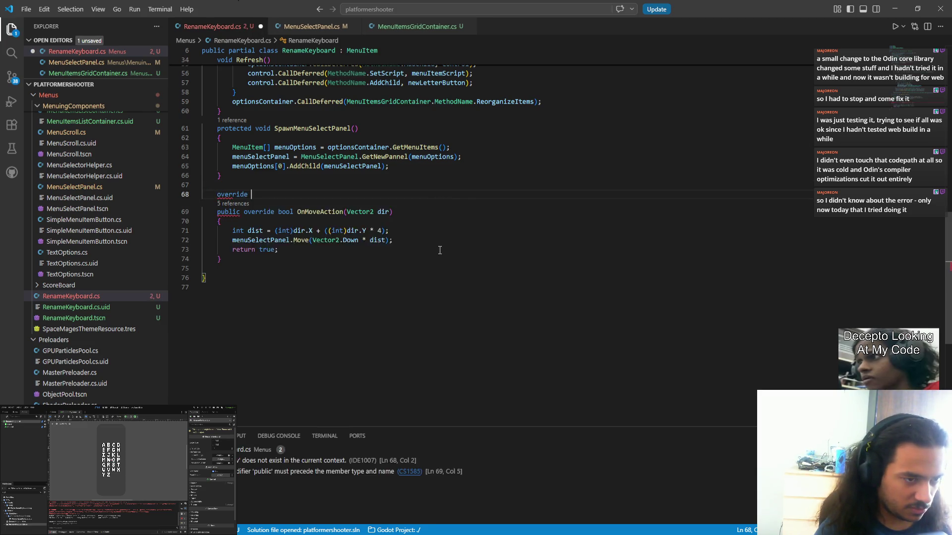
key("BackSpace")
type("p")
key("Return")
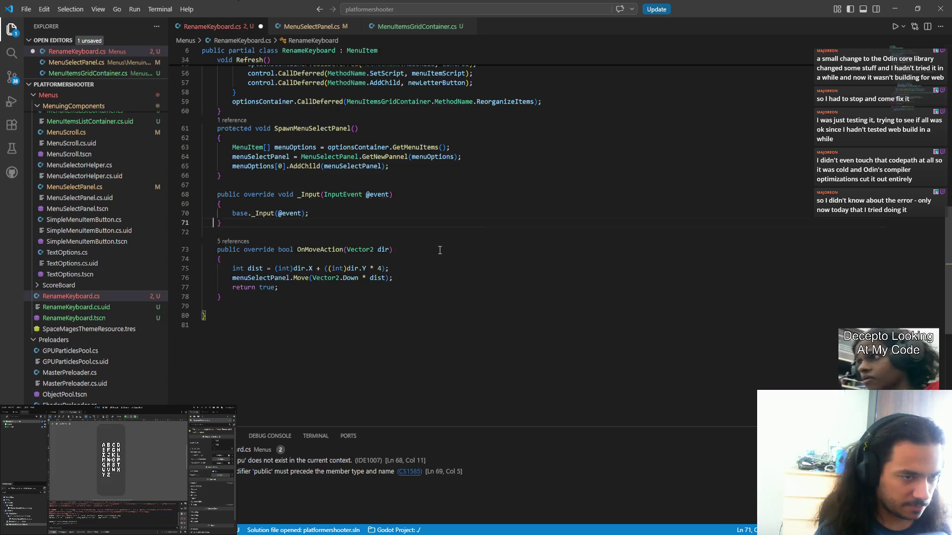
key("Up")
key("End")
key("shift+Home")
key("BackSpace")
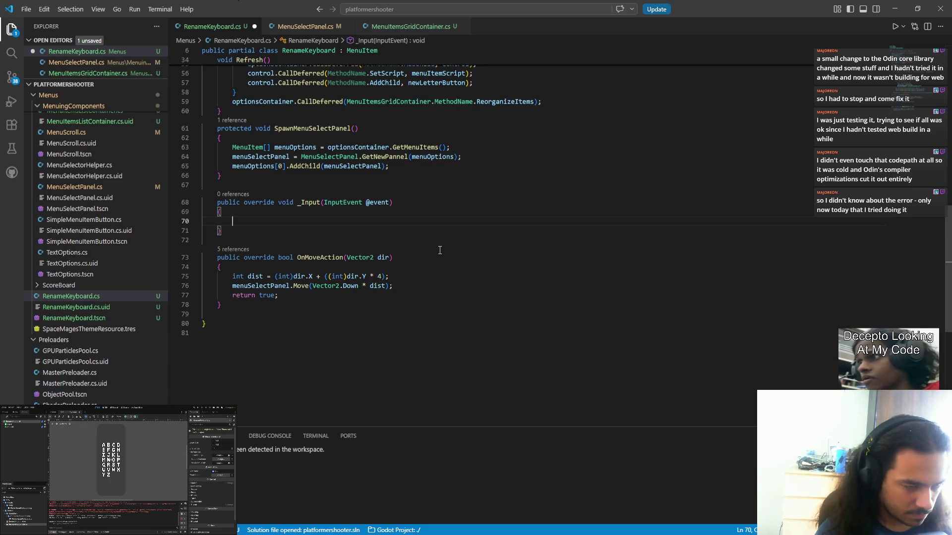
type("OnMoveAction")
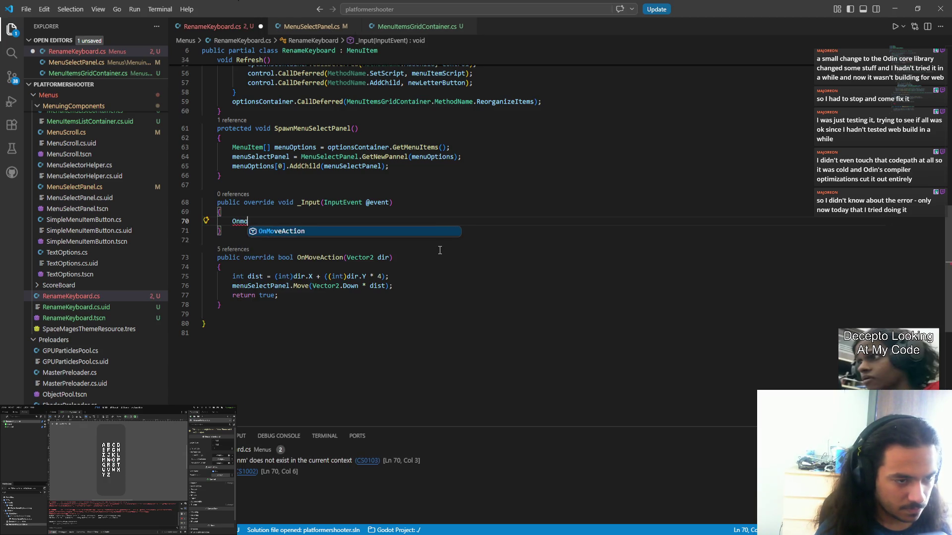
key("shift+Home")
key("BackSpace")
type("if")
- Discard a started string[ line above _Input, save RenameKeyboard.cs, and open the file search
key("Up")
key("Up")
key("Up")
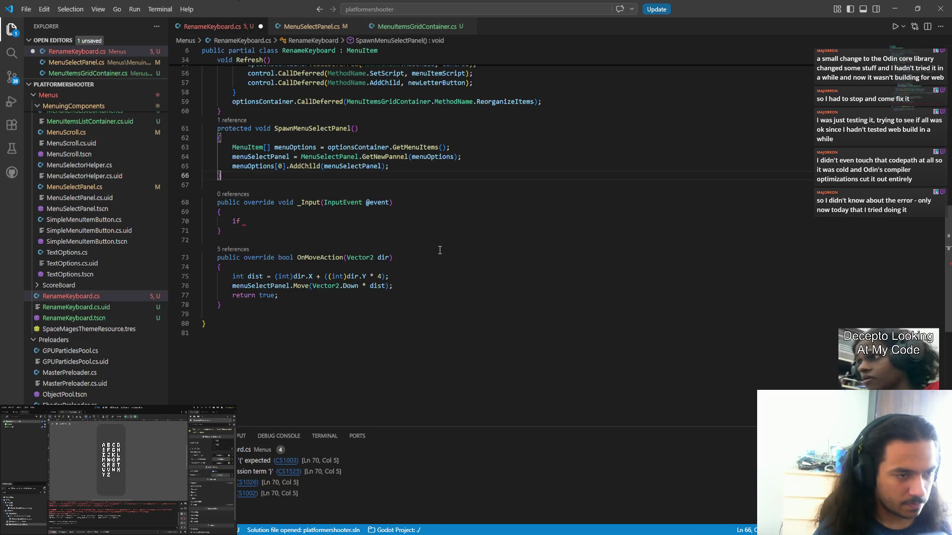
key("Return")
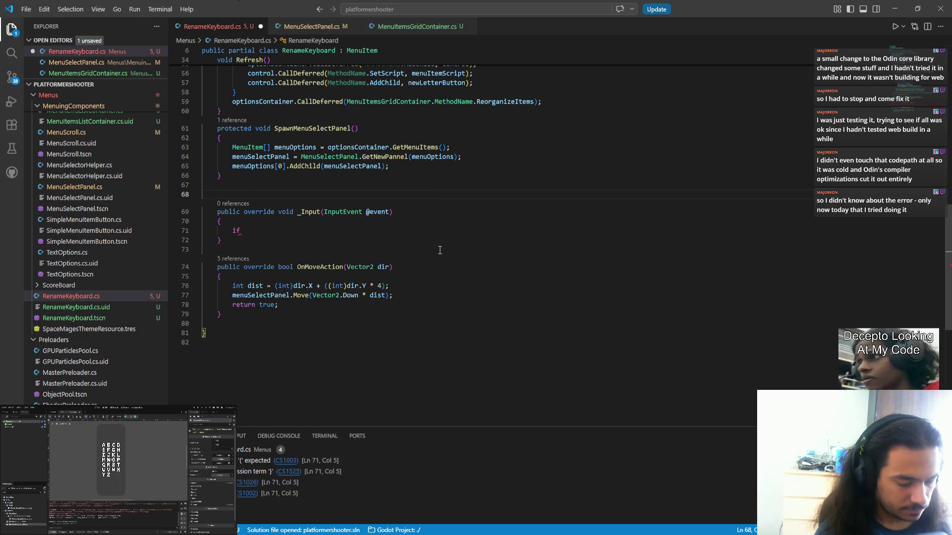
type("string[")
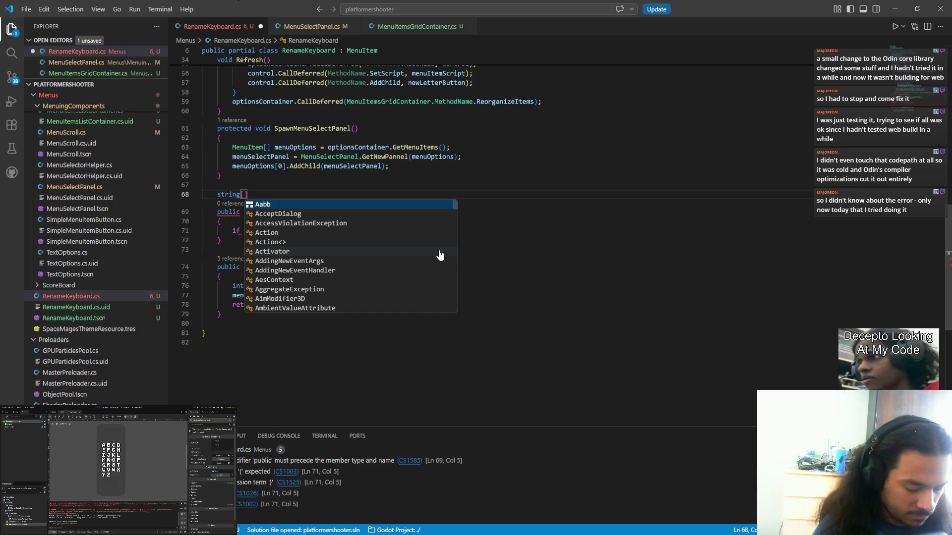
key("BackSpace")
key("BackSpace")
key("BackSpace")
key("ctrl+s")
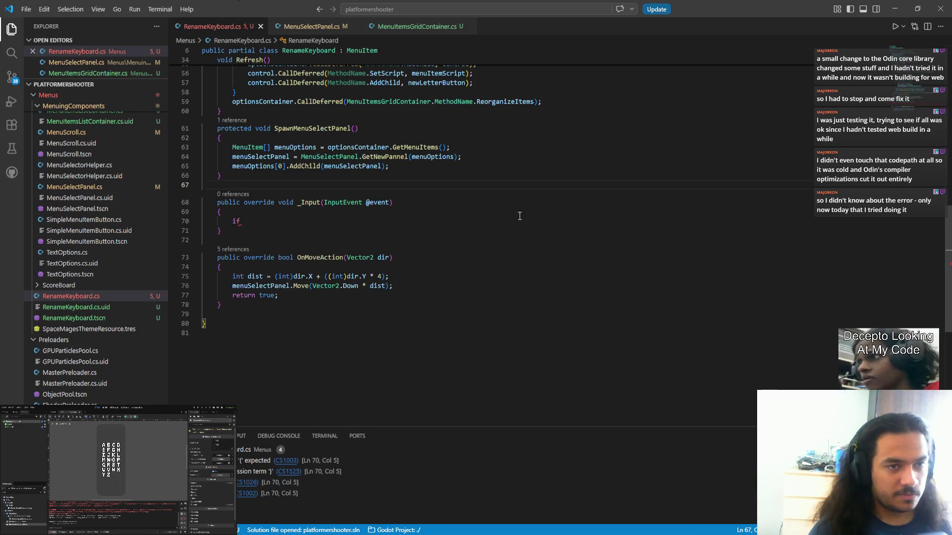
scroll(445, 198, "up", 10)
left_click(388, 9)
- Open SpaceMages.cs and begin a string[ declaration below the commented-out input list
type("spacemagesvar")
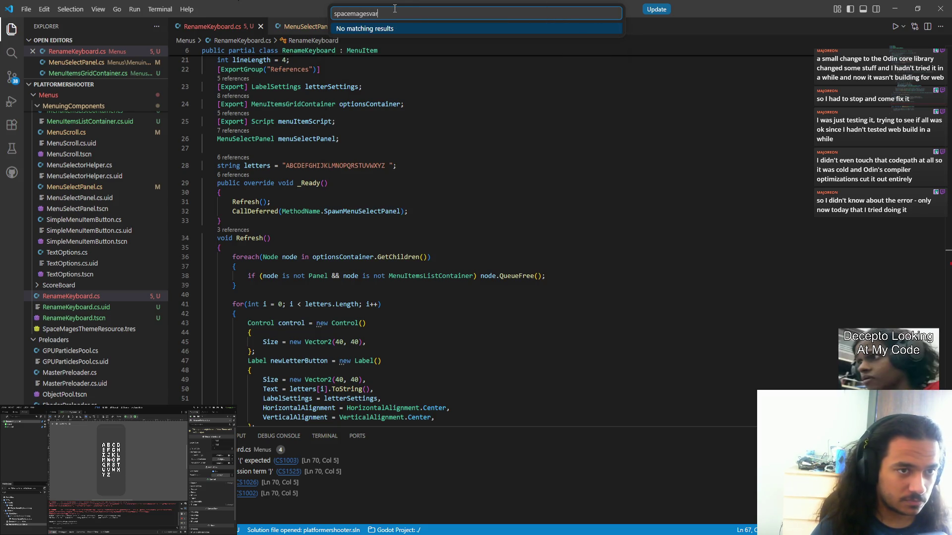
key("BackSpace")
key("BackSpace")
key("BackSpace")
key("Return")
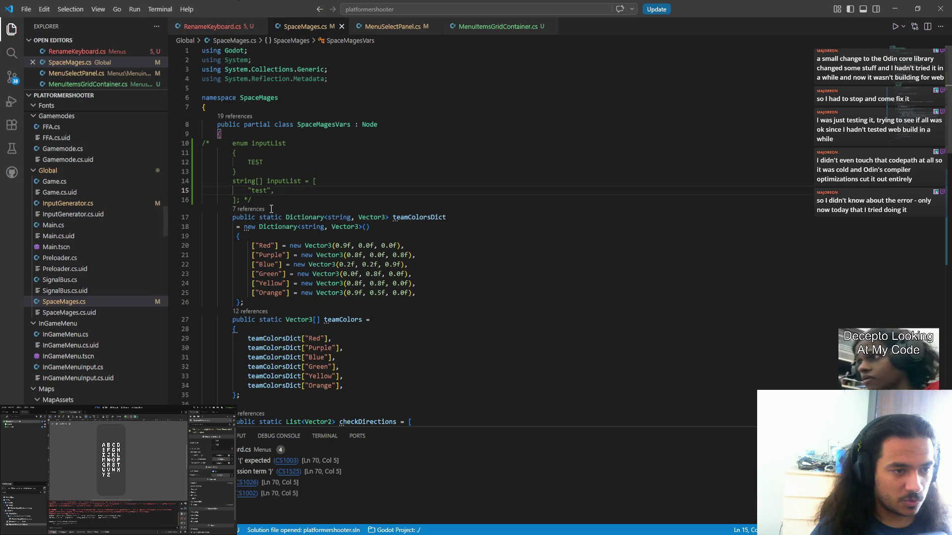
key("Down")
key("Return")
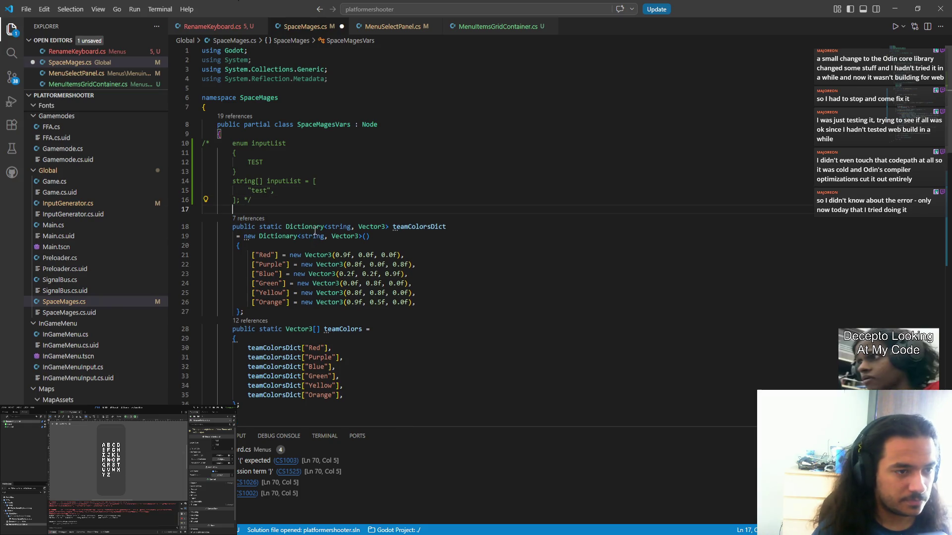
key("Return")
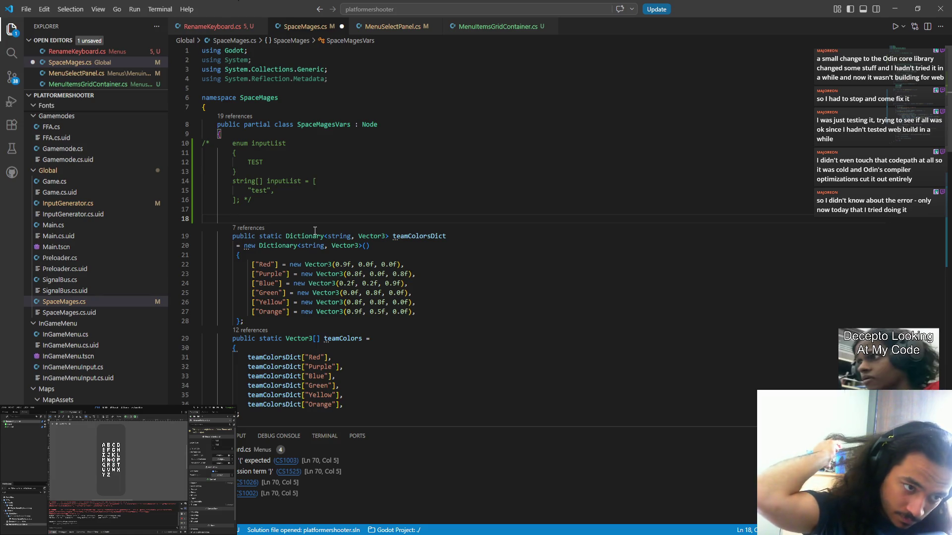
type("string")
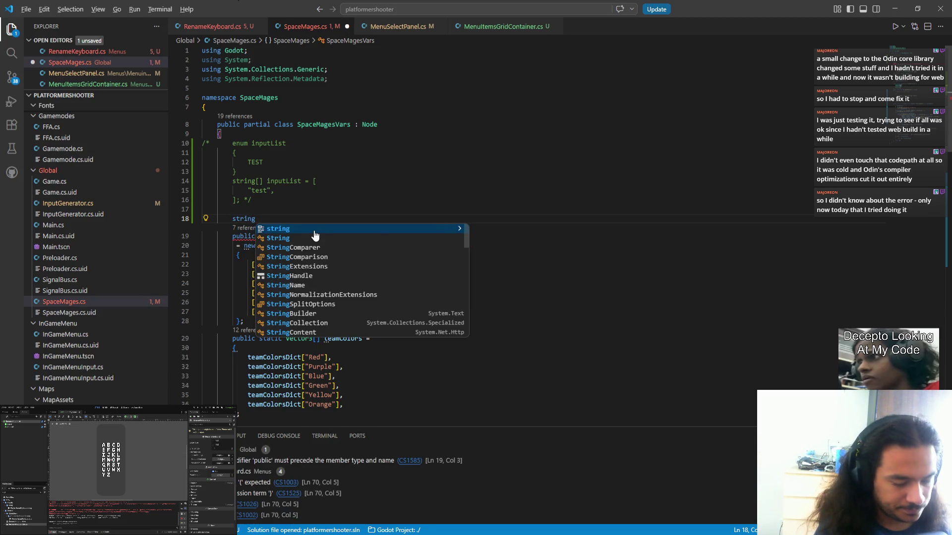
type("[")
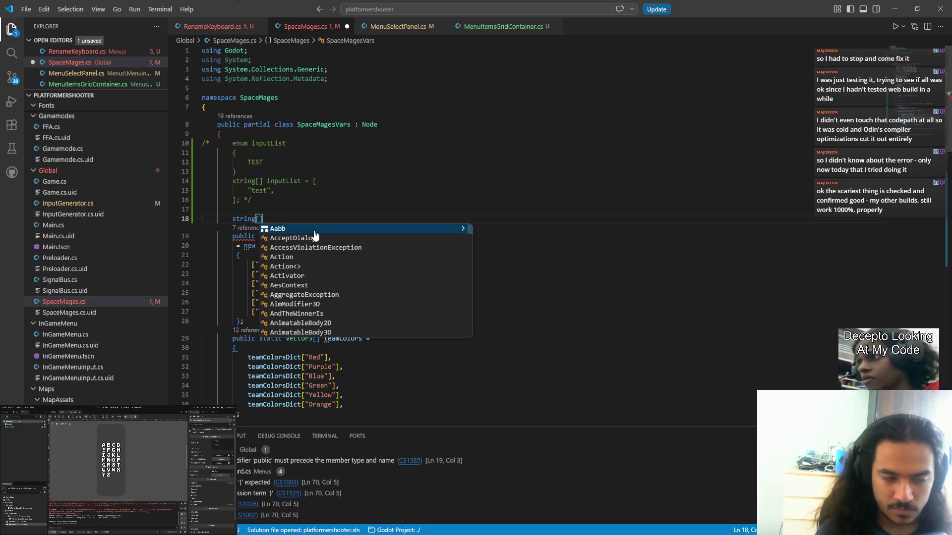
key("Right")
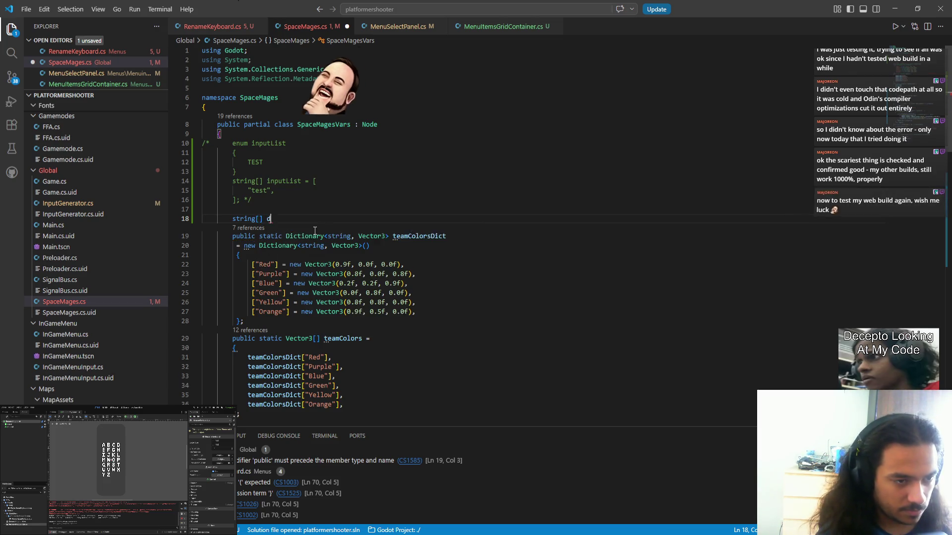
- Declare directionalInputsKeyboardMenu as a string array with "MenuUpKeyboard" as its first entry
type("direction")
type("IO")
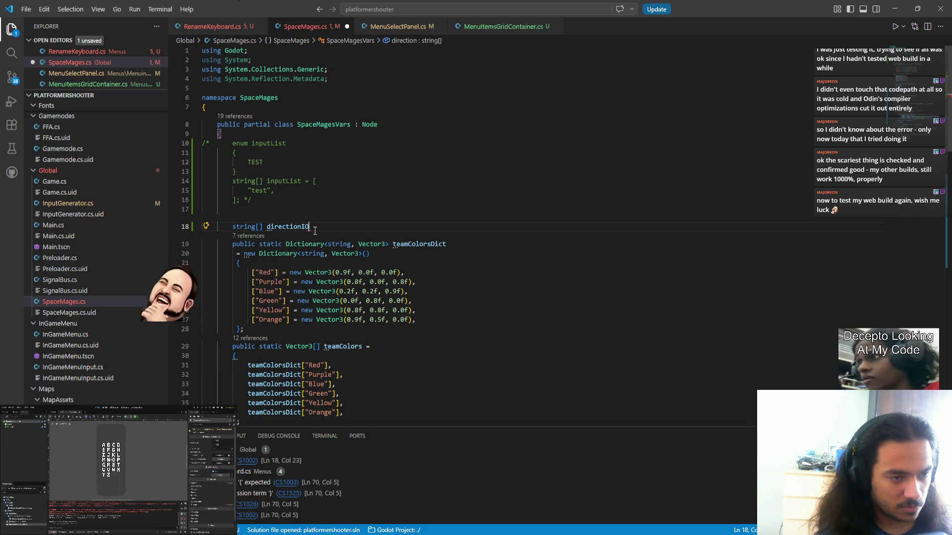
key("BackSpace")
key("BackSpace")
type("alInputs")
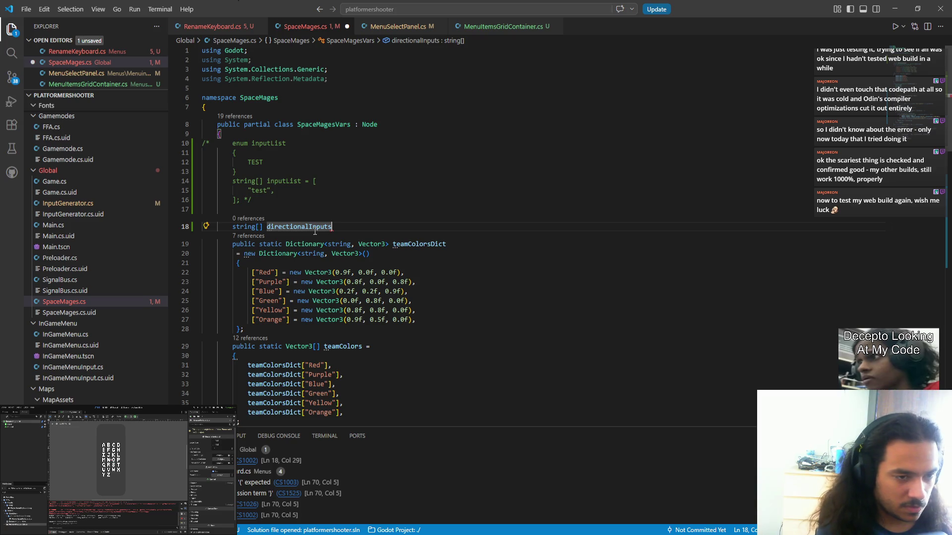
type("Keyboard")
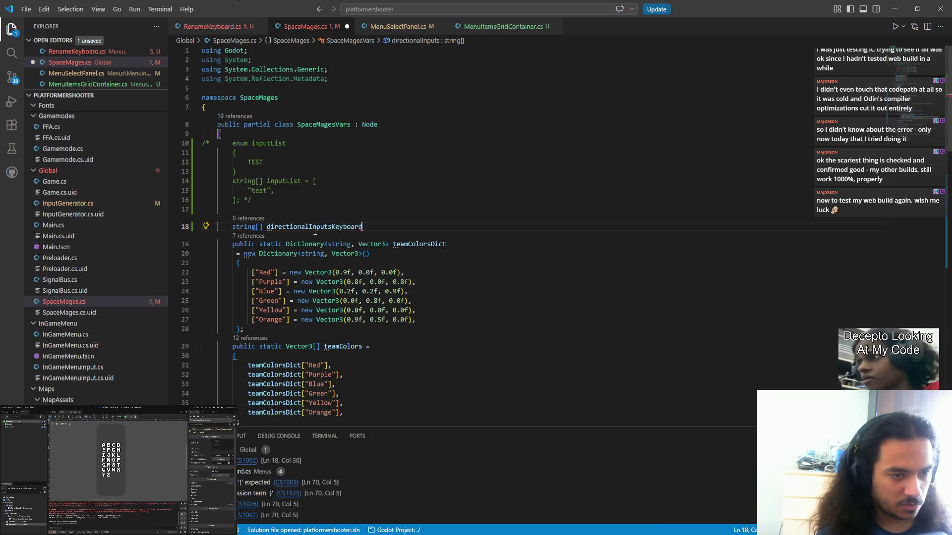
type("Menu")
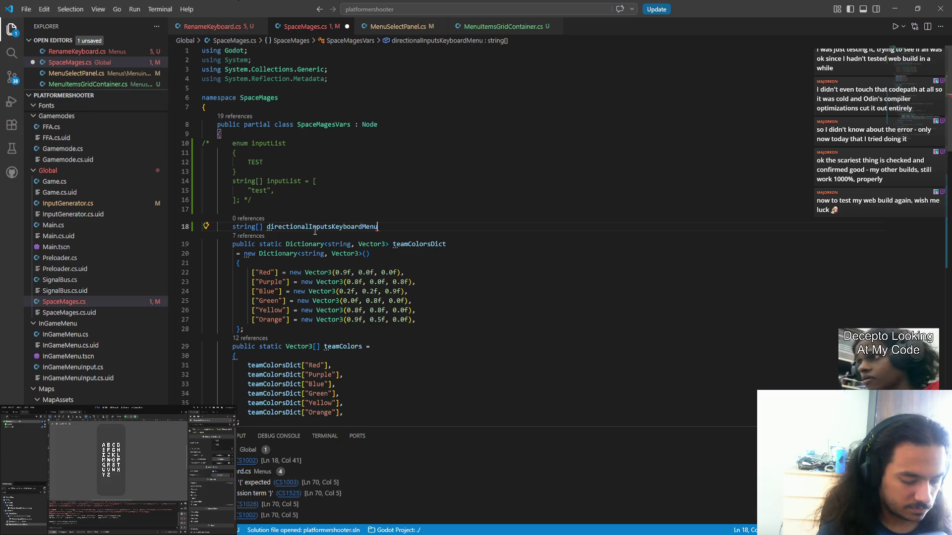
type("= [")
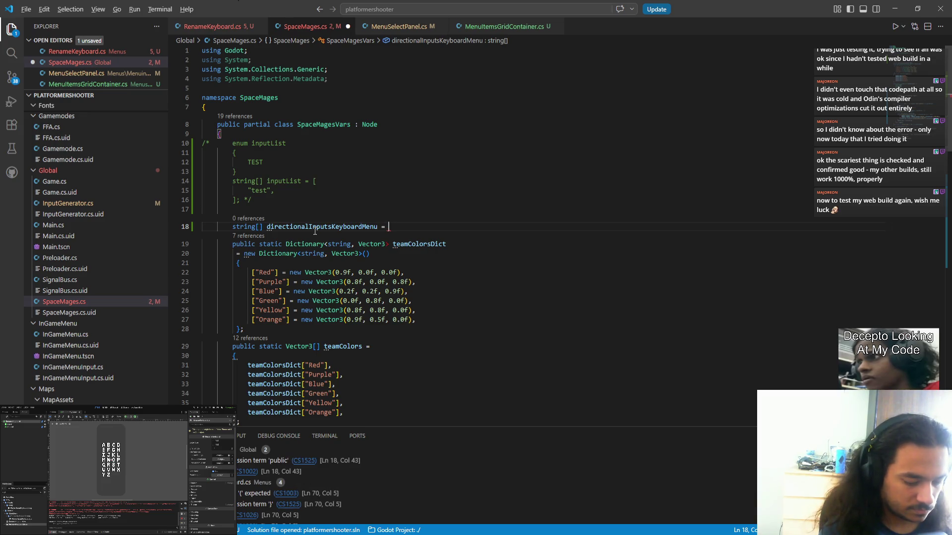
key("Return")
key("Down")
key("End")
type(";")
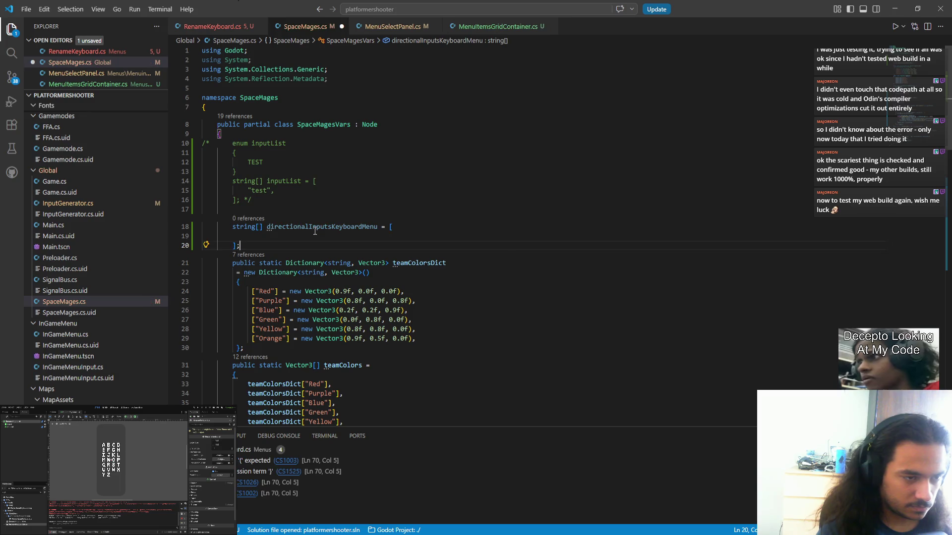
key("Up")
type("\"")
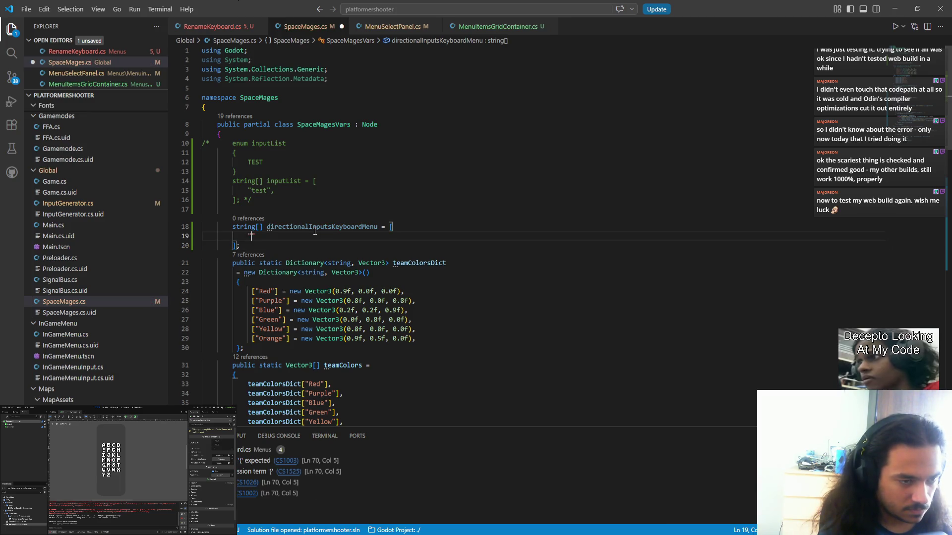
type("Menu")
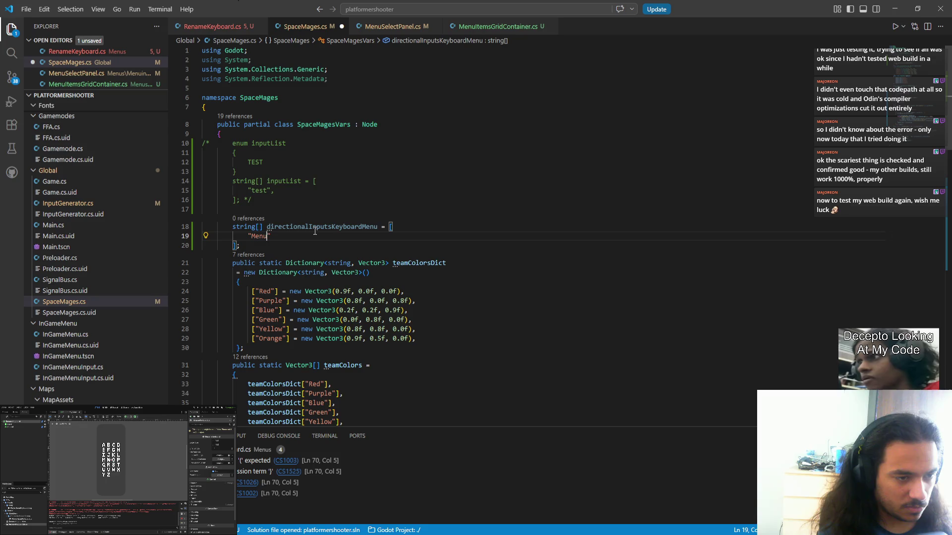
type("Up")
type("Keyba")
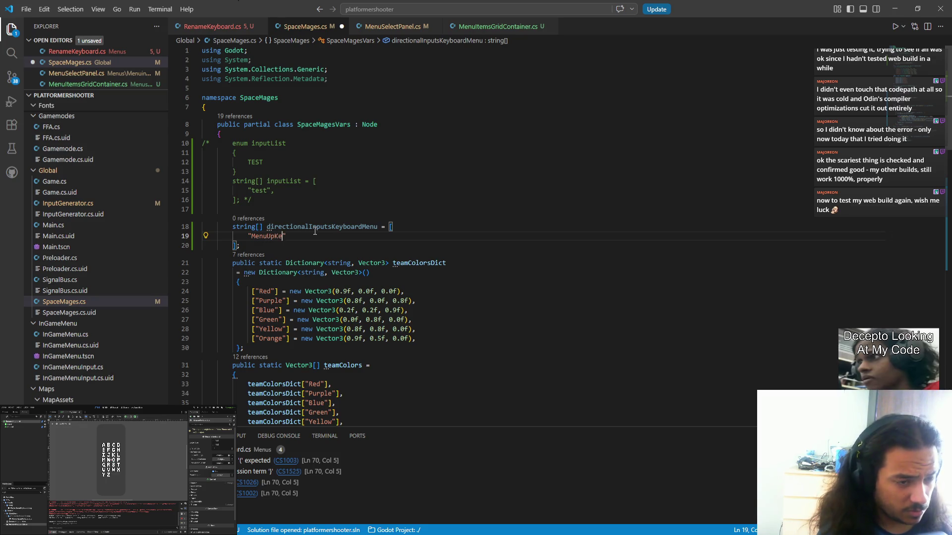
key("BackSpace")
type("oard\"")
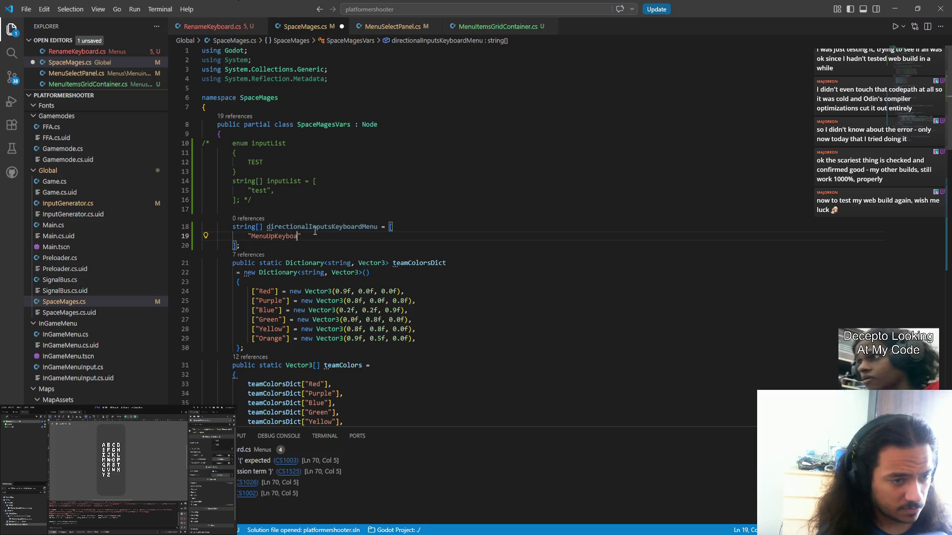
type(",")
key("Return")
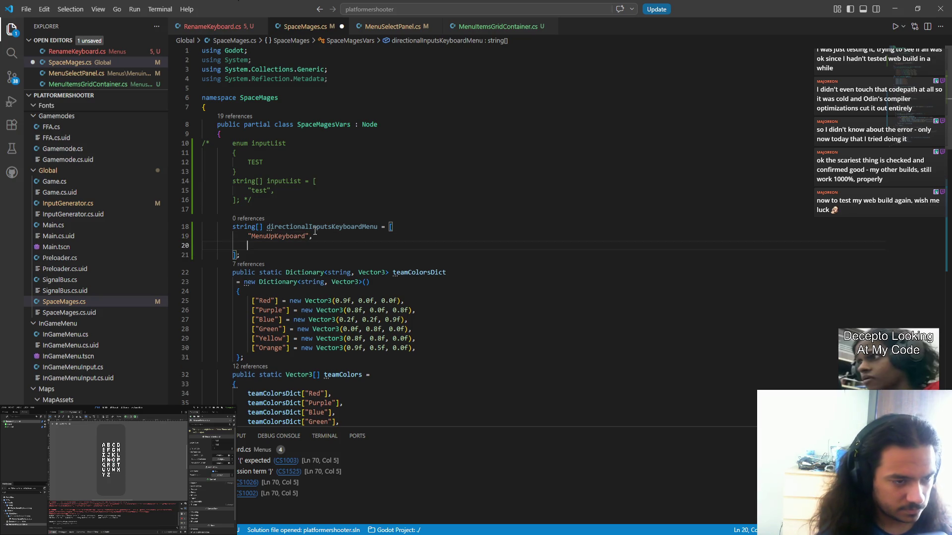
left_click(342, 236)
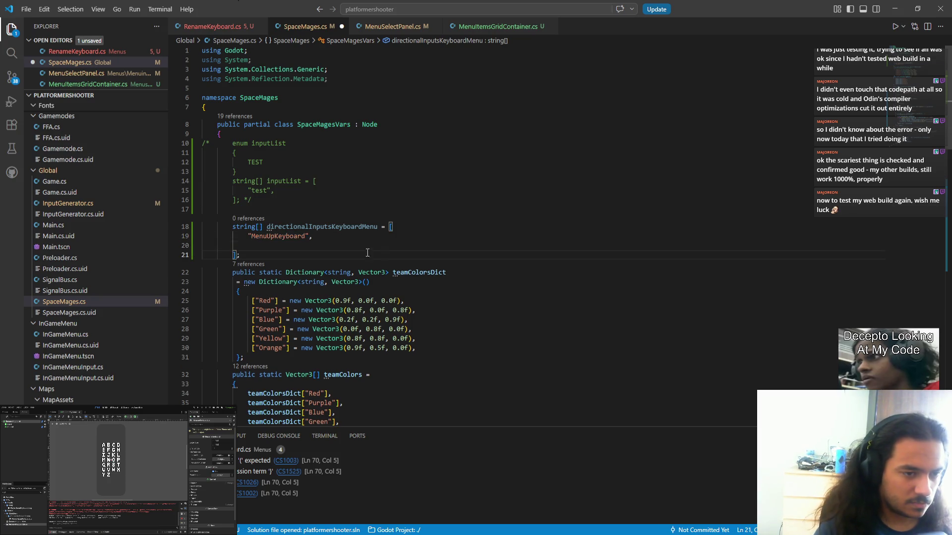
- Duplicate the entry three times and rename copies to MenuDownKeyboard, MenuRightKeyboard, and MenuLeftKeyboard
key("shift+alt+Down")
key("shift+alt+Down")
key("shift+alt+Down")
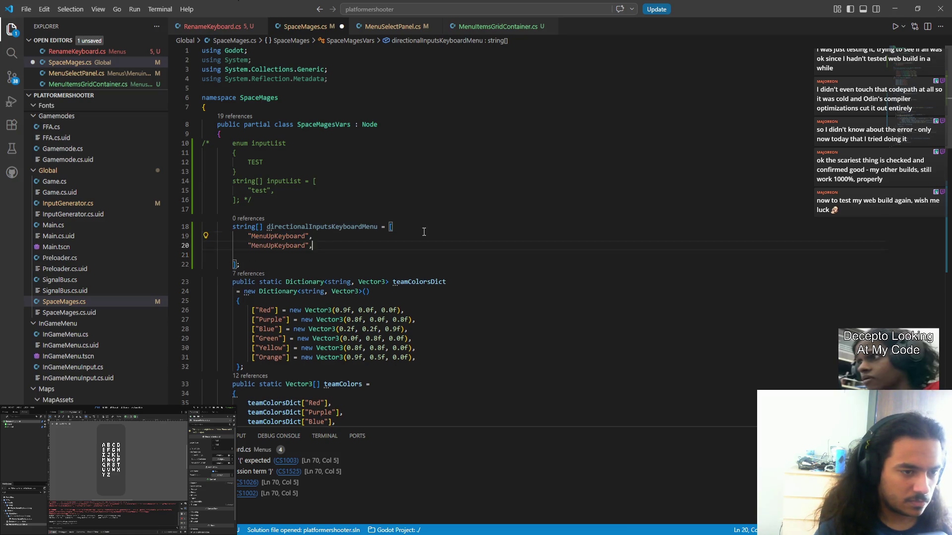
key("Delete")
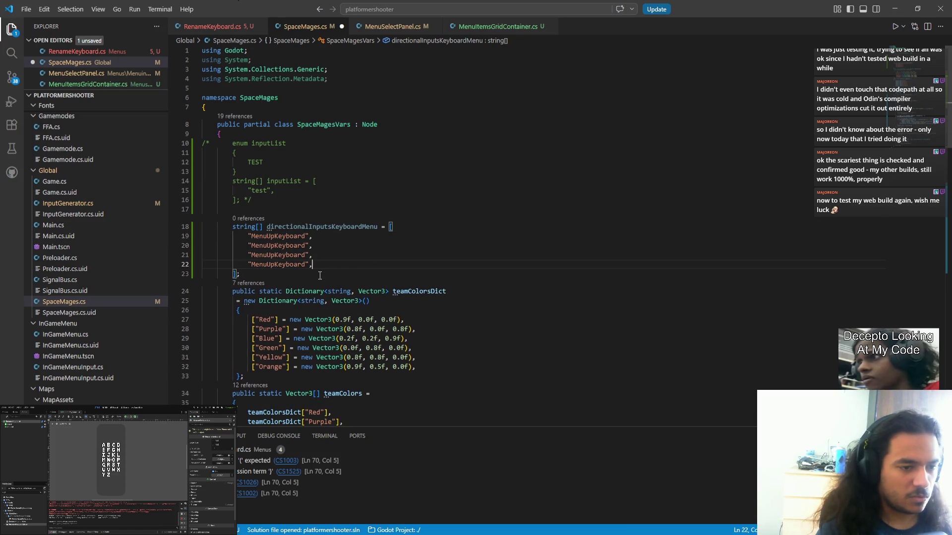
key("Left")
key("Left")
key("Left")
key("Up")
key("Up")
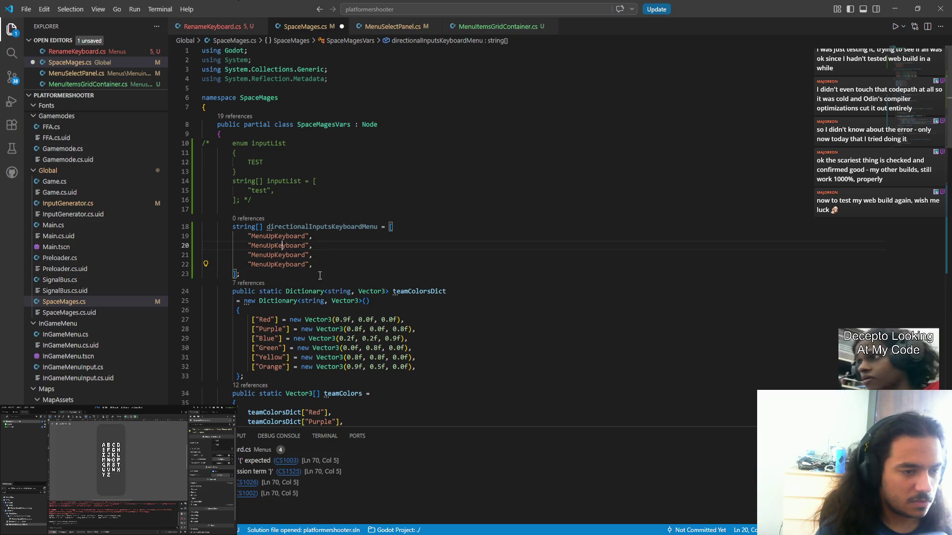
key("Left")
key("Left")
key("shift+Left")
key("shift+Left")
type("Down")
key("Down")
key("Left")
key("Left")
key("shift+Left")
key("shift+Left")
key("ctrl+d")
key("Escape")
type("Right")
key("Down")
key("Left")
key("Left")
key("Left")
key("shift+Left")
key("shift+Left")
key("ctrl+d")
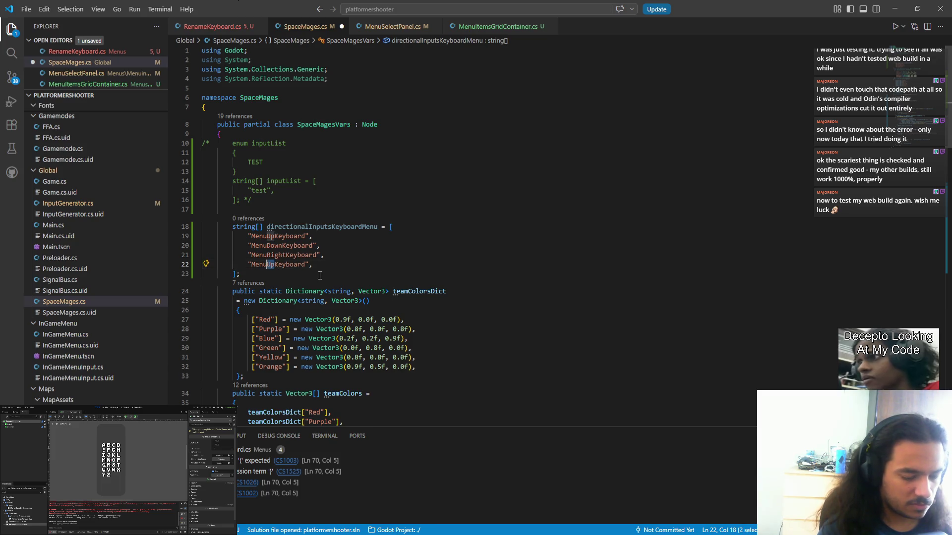
key("Escape")
type("Left")
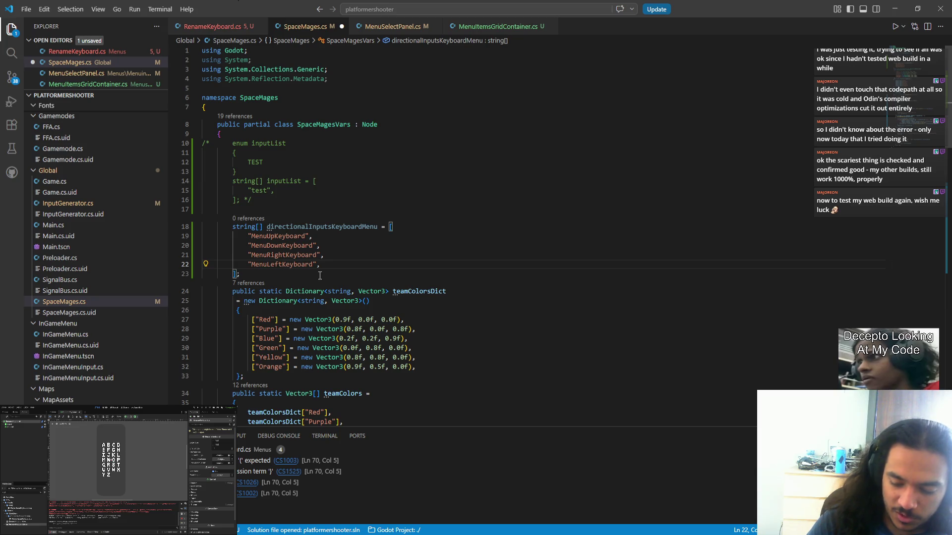
- Declare an empty enum inputList above the directionalInputsKeyboardMenu array
left_click(340, 273)
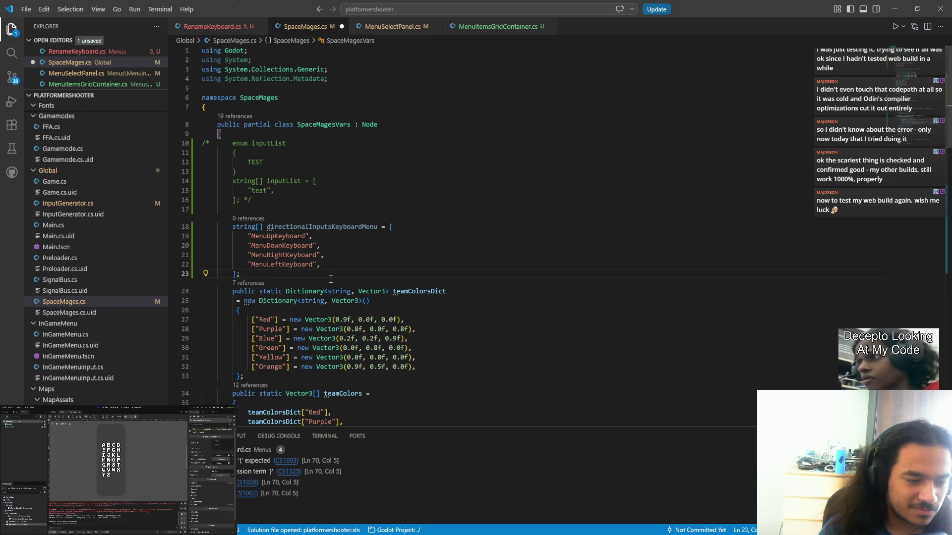
double_click(309, 227)
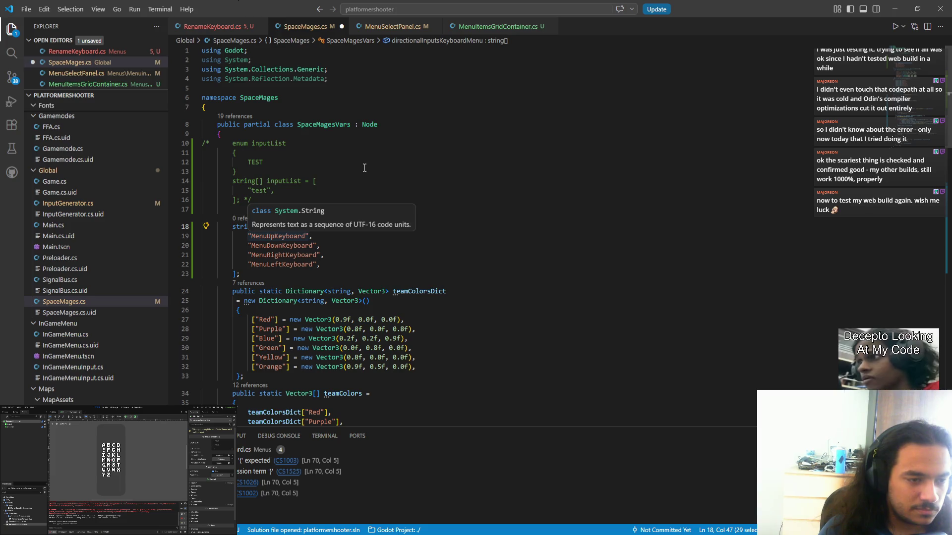
left_click(297, 210)
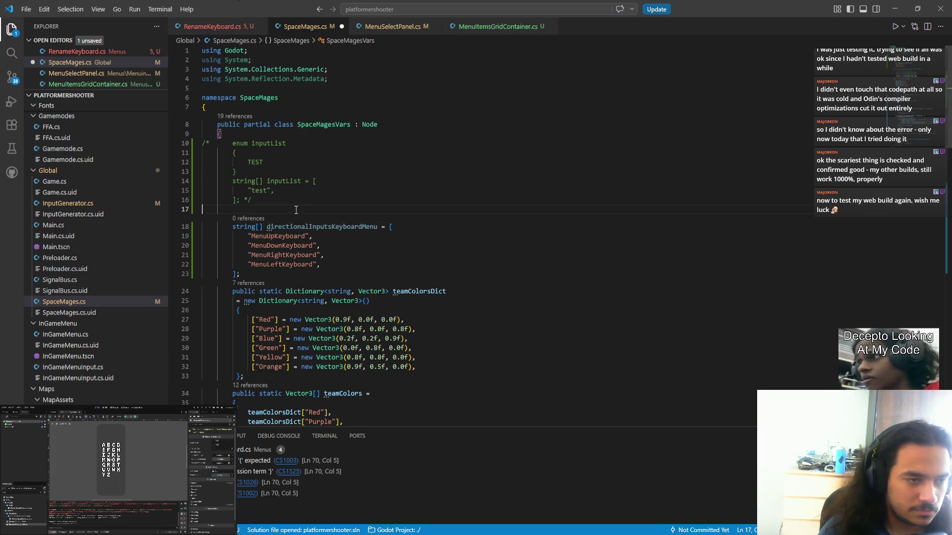
key("Tab")
type("enum")
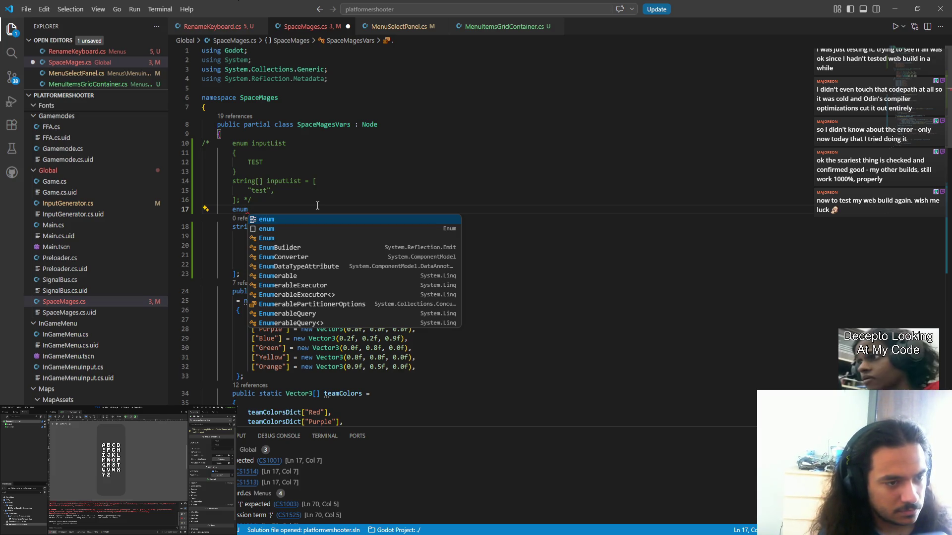
type("inputList")
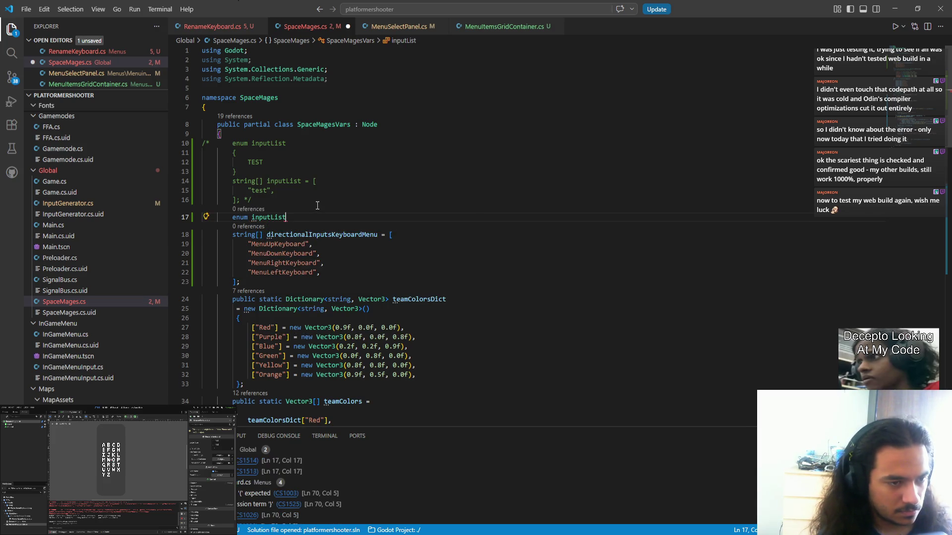
key("Return")
type("{")
key("Return")
- Delete the old commented-out test block, leaving the caret inside the enum
left_click(317, 205)
key("shift+Up")
key("shift+Up")
key("shift+Up")
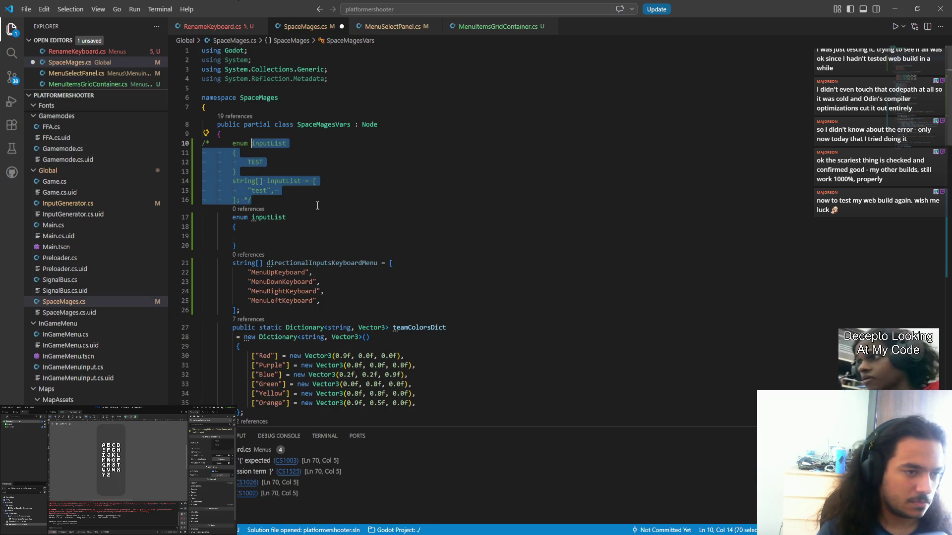
key("BackSpace")
left_click(292, 173)
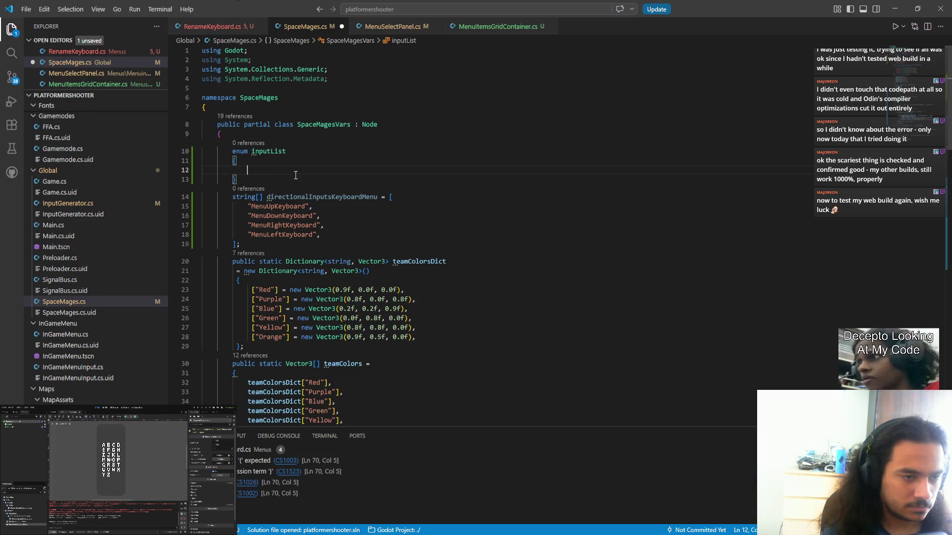
- Type the enum entry UpKeyMen, and duplicate the line to make four copies
type("Up")
key("BackSpace")
key("BackSpace")
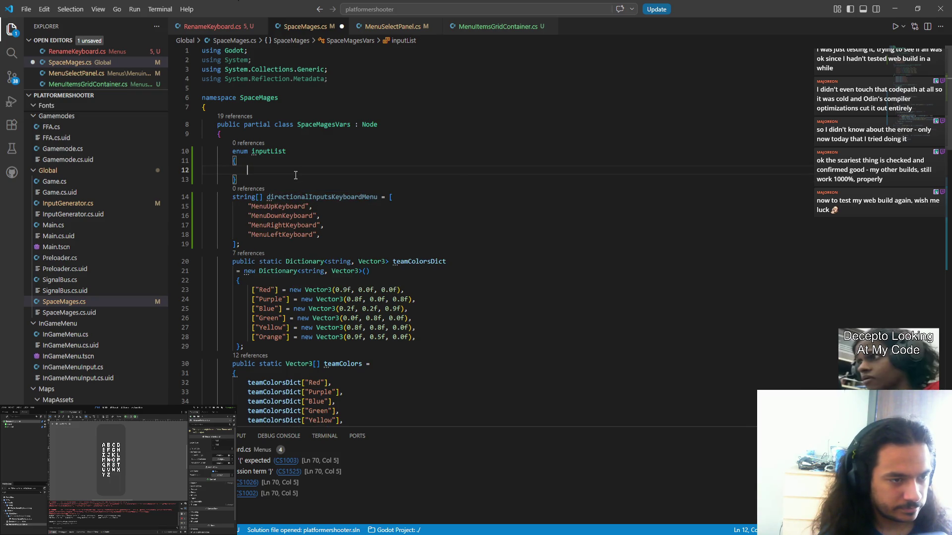
type("UpKey")
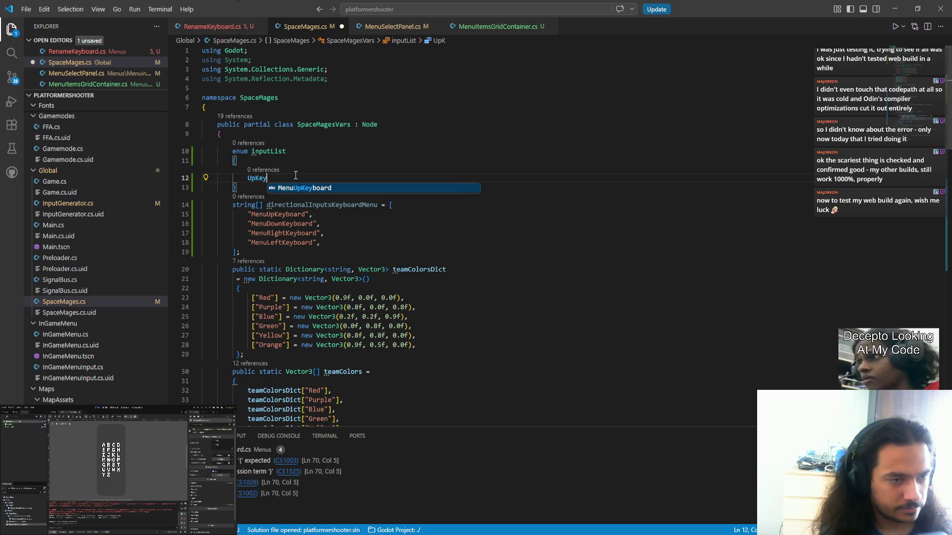
type("Men")
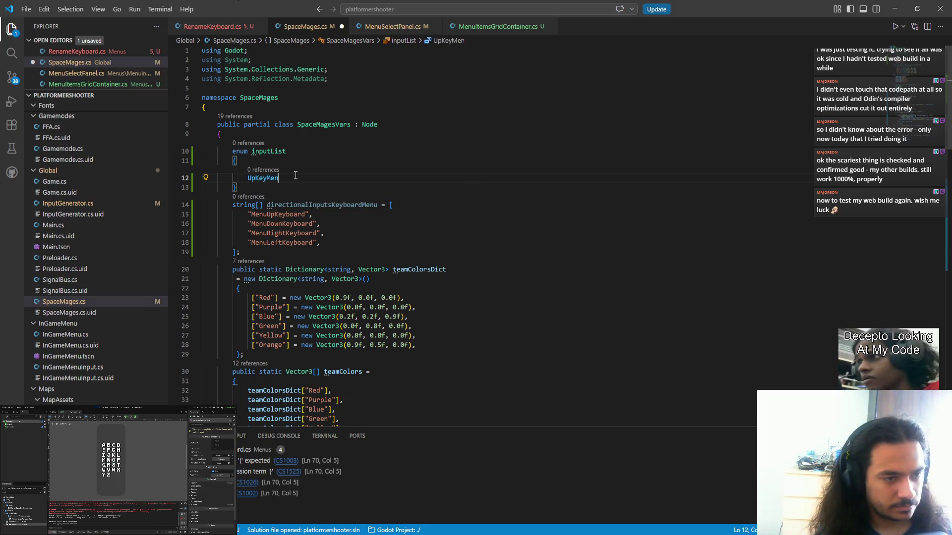
type(",")
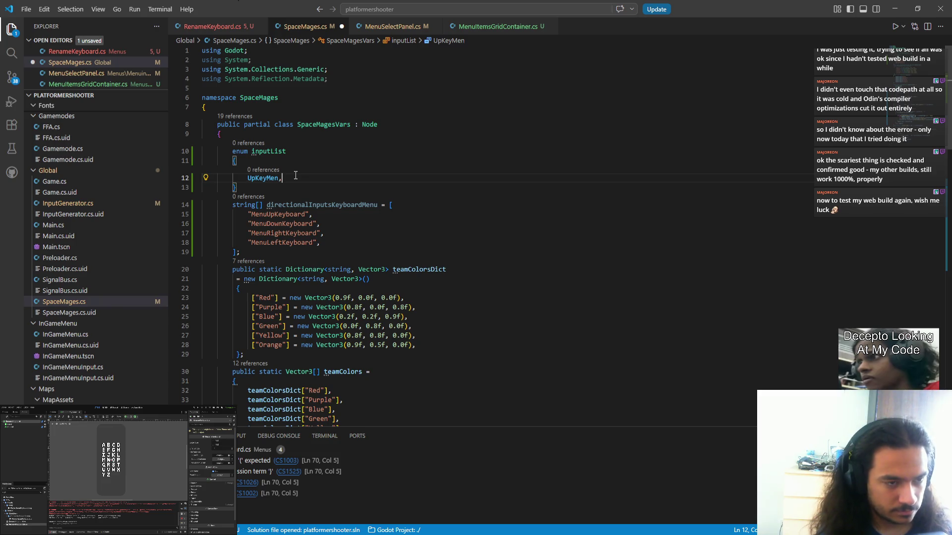
key("shift+alt+Down")
key("shift+alt+Down")
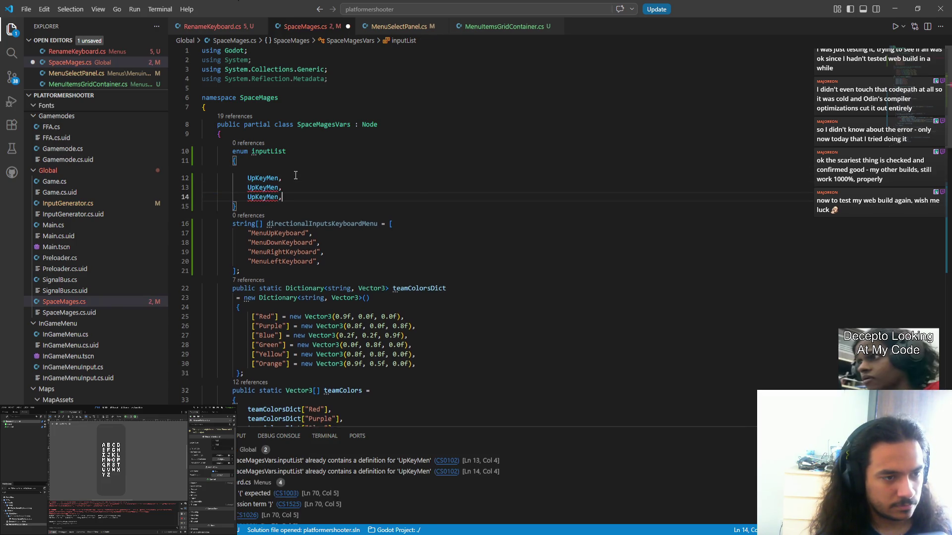
key("shift+alt+Down")
- Change the copied entries to DownKeyMen, RightKeyMen and LeftKeyMen
key("Up")
key("Up")
key("Left")
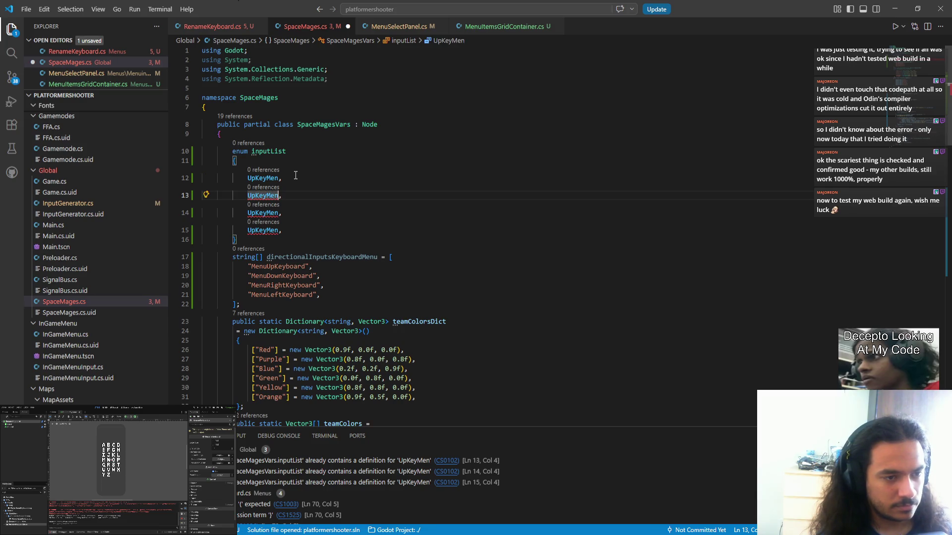
key("shift+Left")
key("shift+Left")
key("shift+Left")
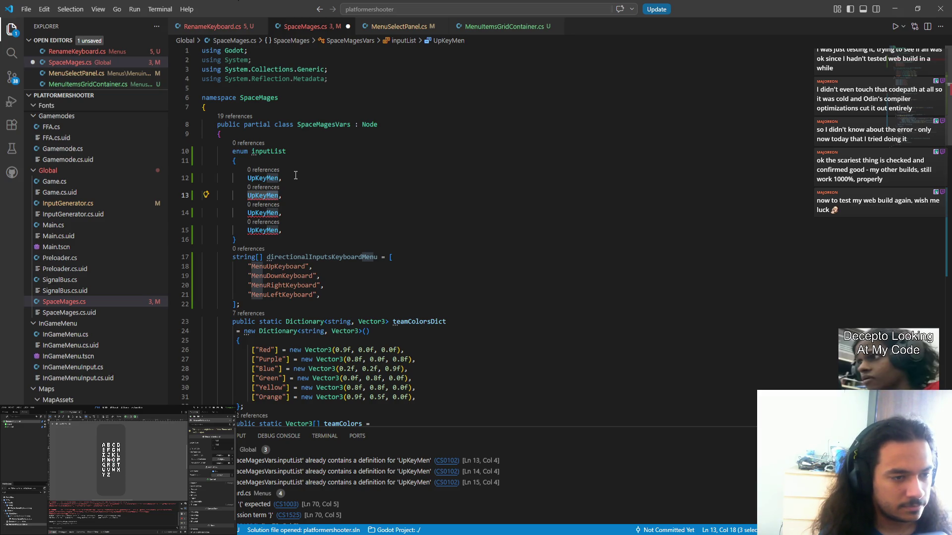
type("Down")
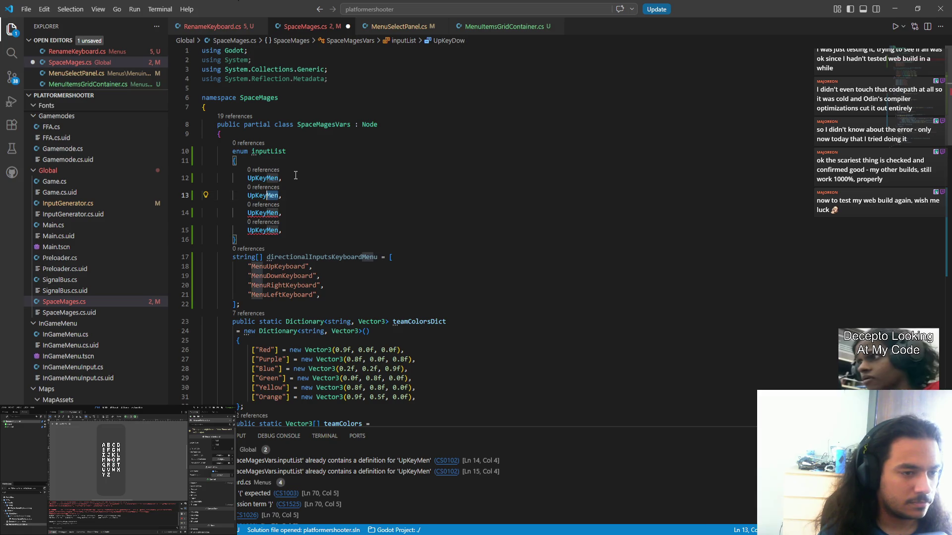
key("ctrl+z")
type("Down")
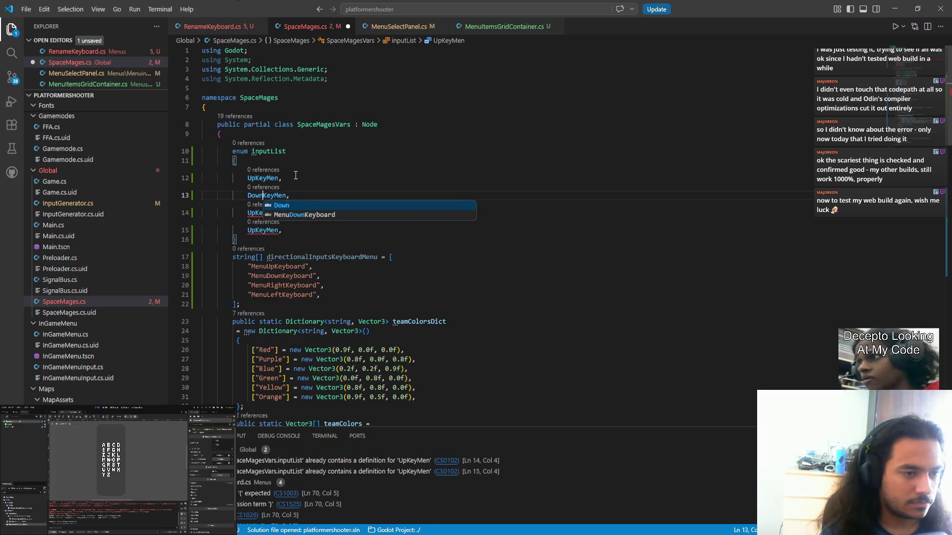
key("Down")
key("BackSpace")
key("BackSpace")
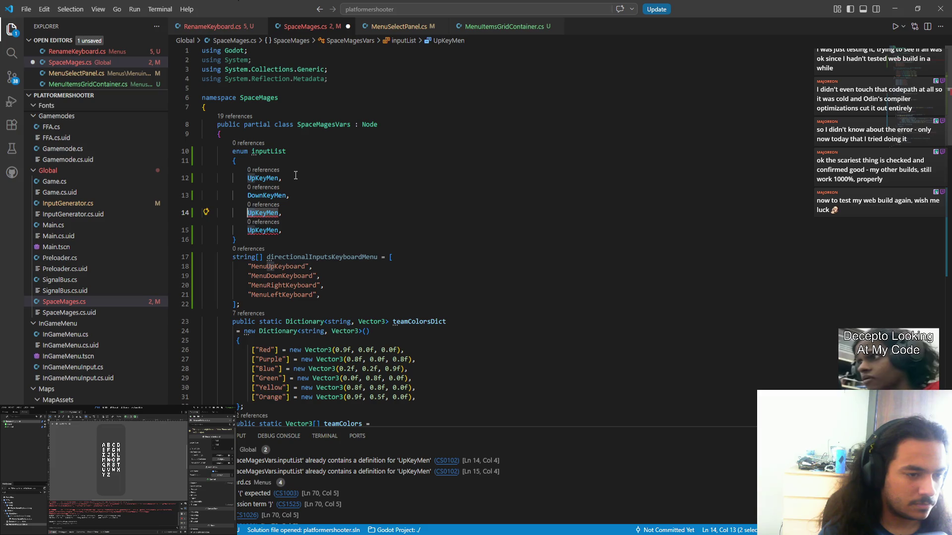
type("Right")
key("Escape")
key("Down")
key("Right")
key("shift+Right")
key("shift+Right")
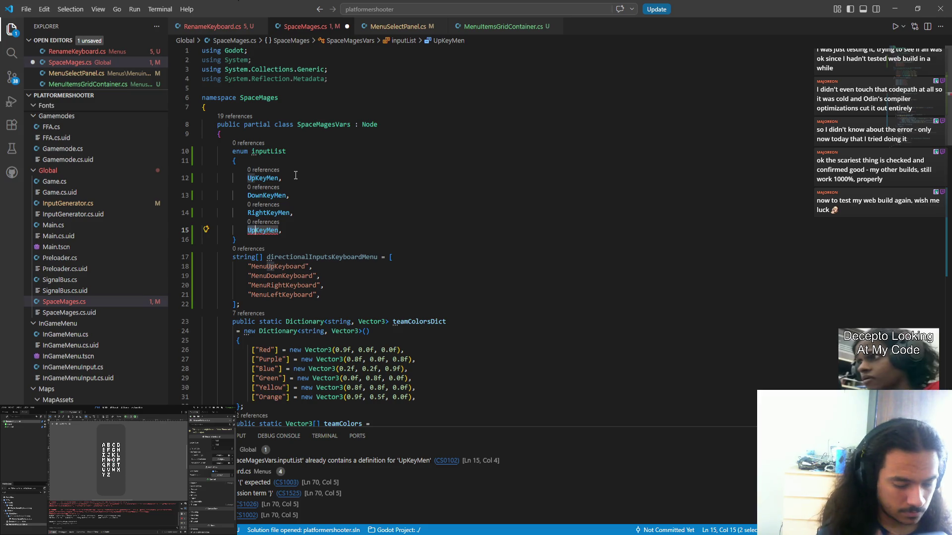
type("Left")
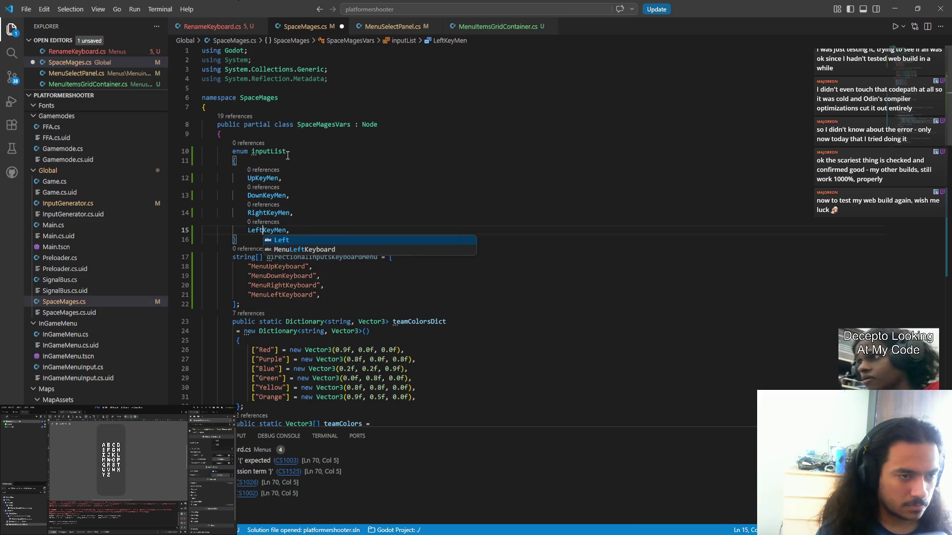
- Rename the enum from inputList to dirKeyMenu
double_click(288, 153)
type("dir")
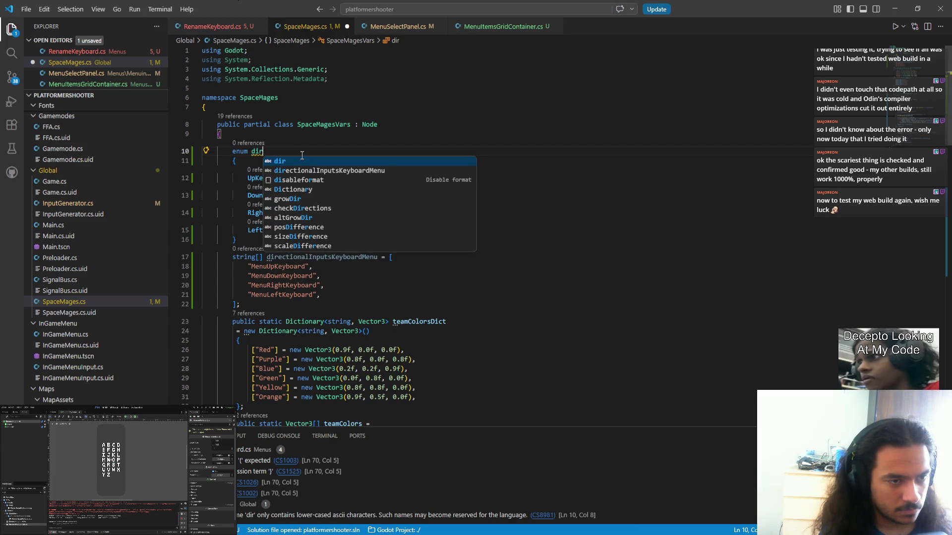
type("ect")
key("BackSpace")
key("BackSpace")
key("BackSpace")
type("Key")
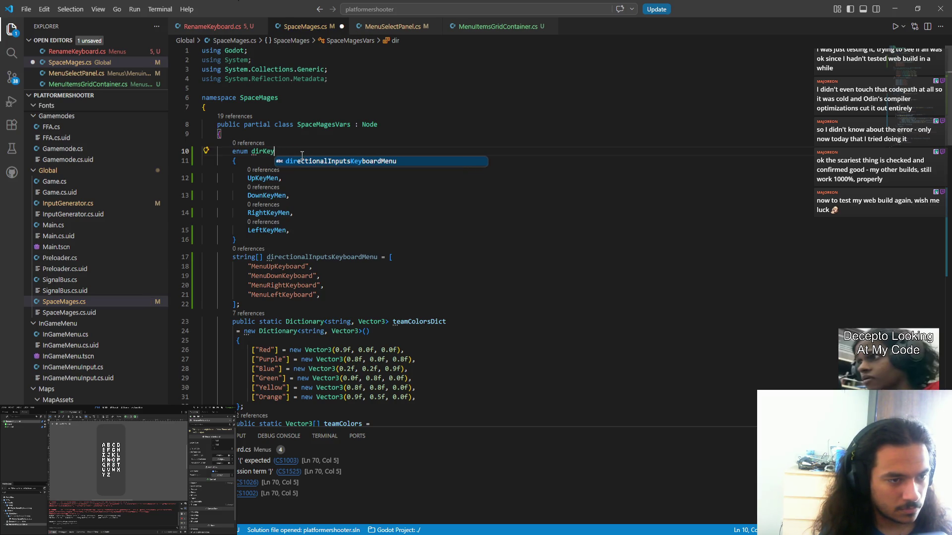
type("Men")
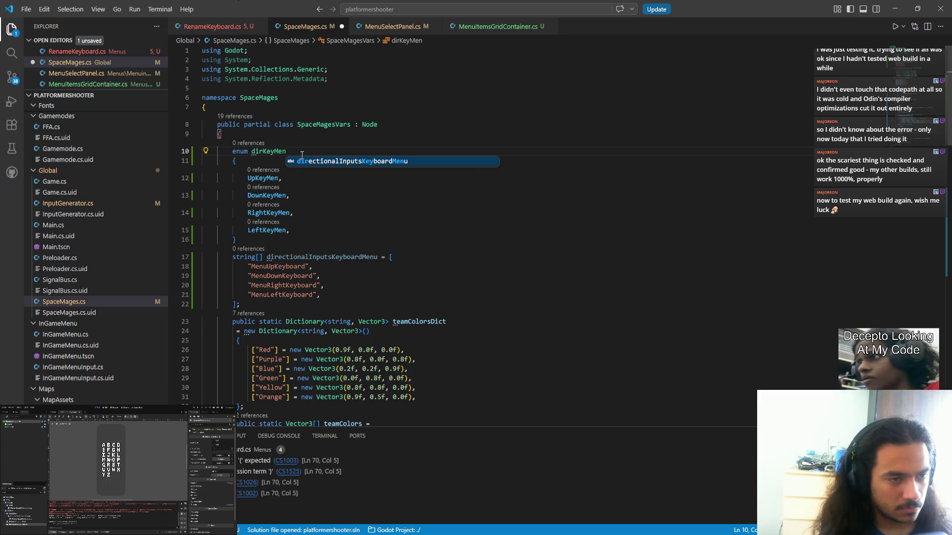
type("u")
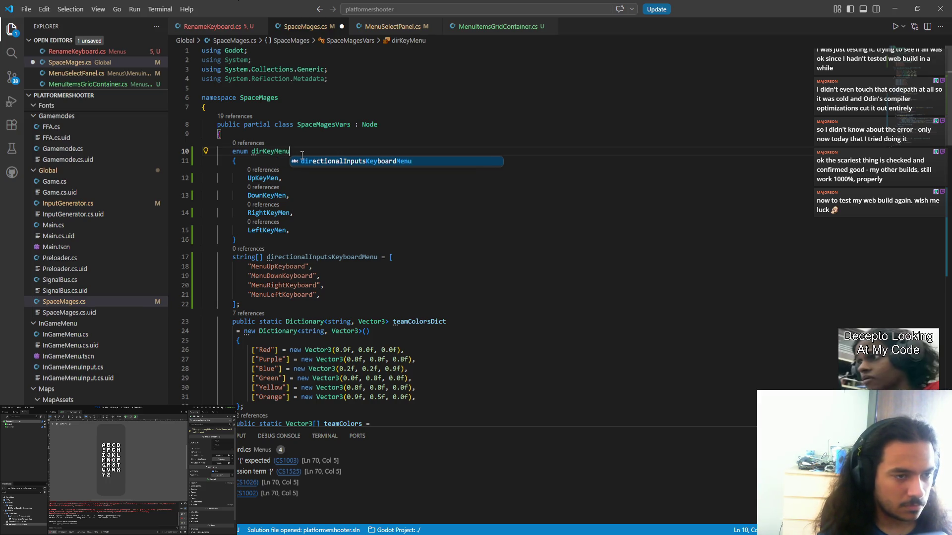
key("Escape")
- Copy the "MenuUpKeyboard" string and assign it as UpKeyMen's value
key("Down")
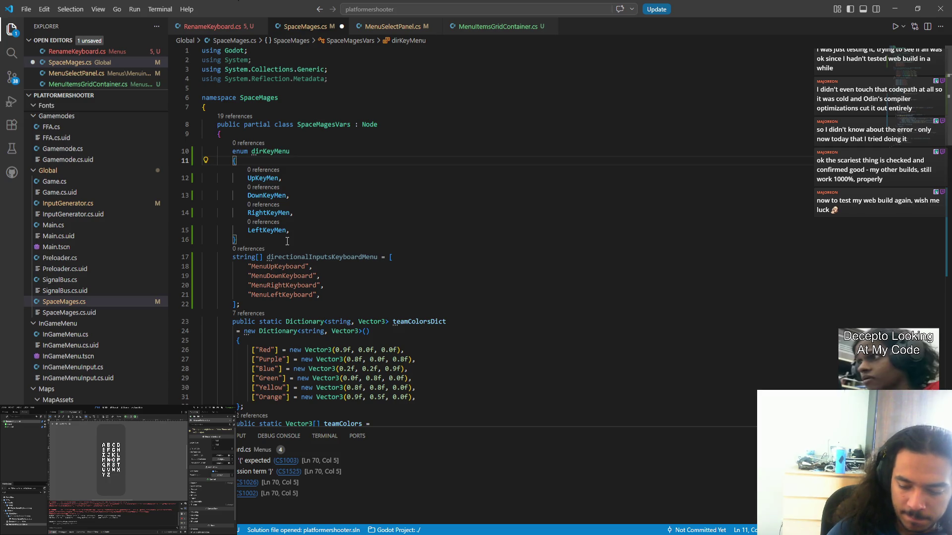
mouse_move(278, 254)
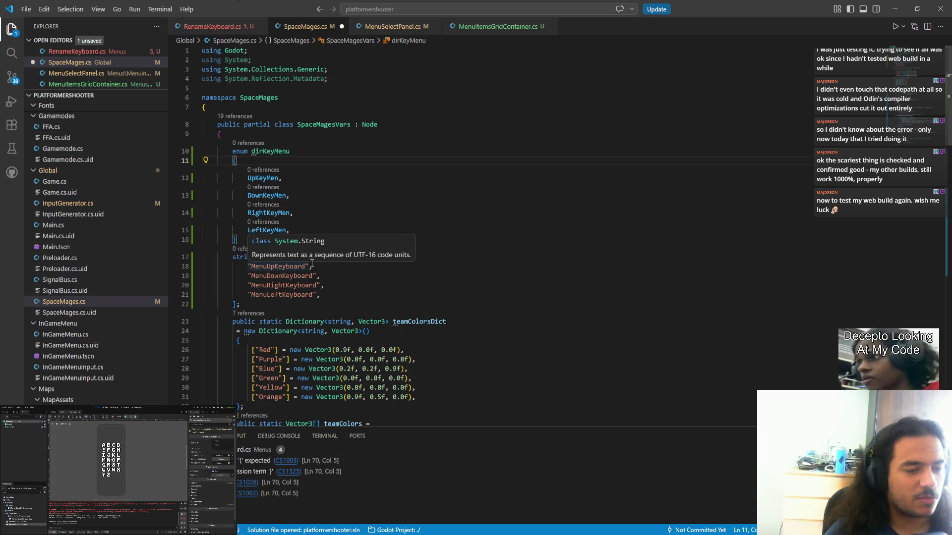
left_click_drag(248, 267, 309, 266)
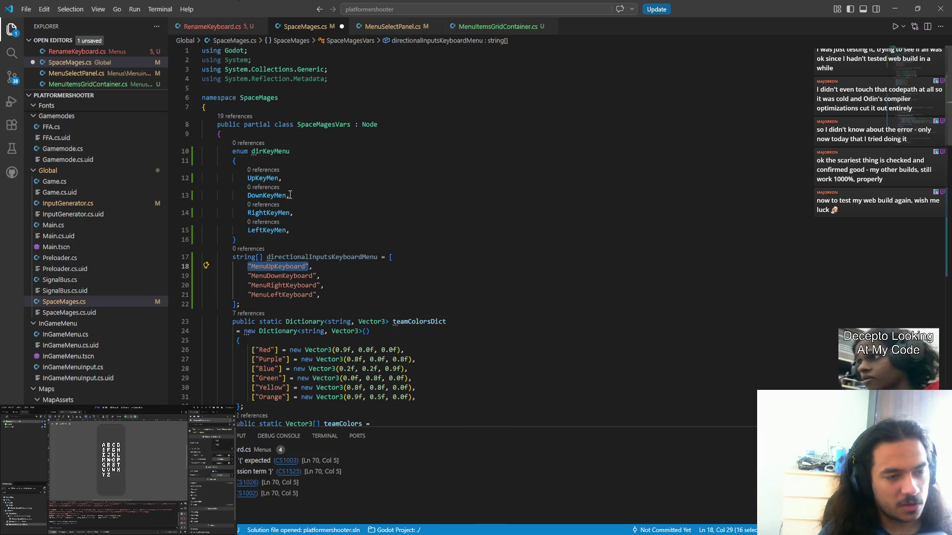
key("ctrl+c")
left_click(278, 178)
type("=")
key("ctrl+v")
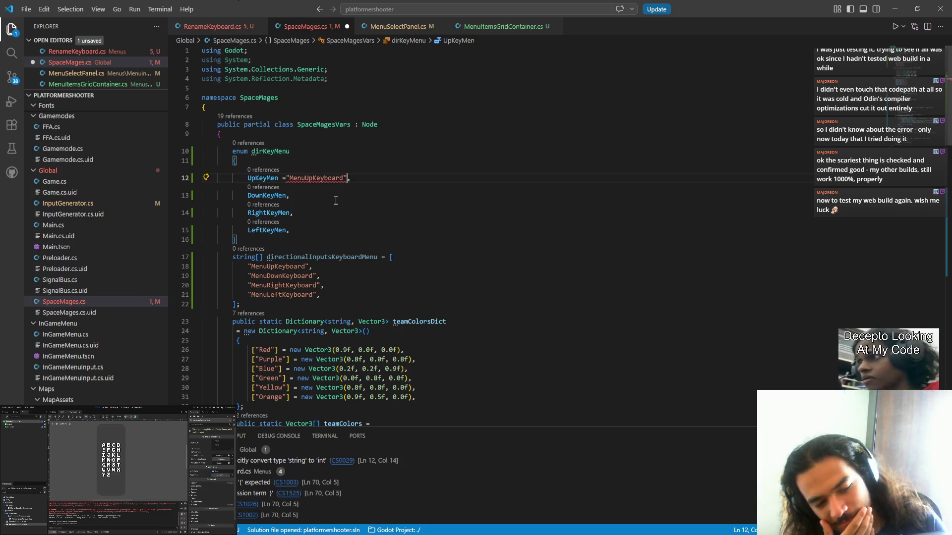
- Undo that value so UpKeyMen has no string, save SpaceMages.cs, and go to RenameKeyboard.cs
key("ctrl+z")
key("ctrl+z")
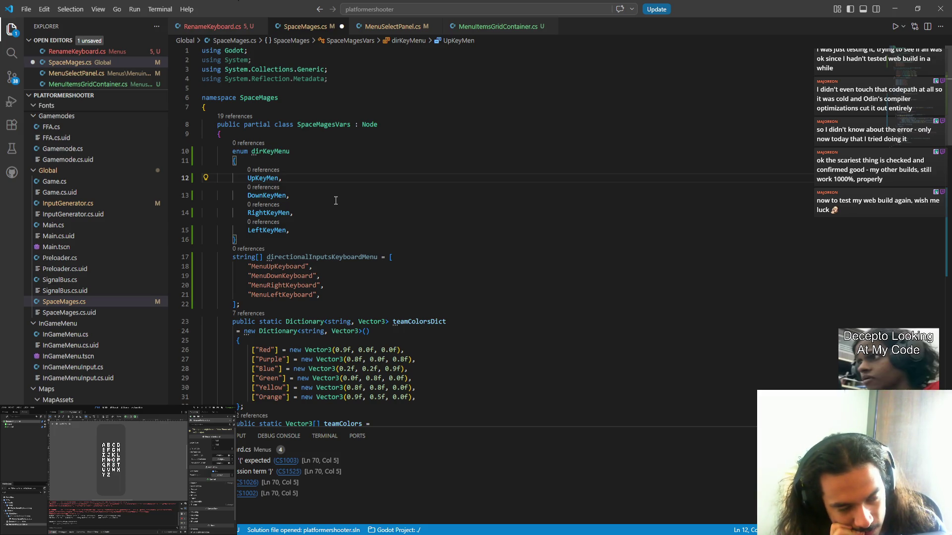
key("ctrl+s")
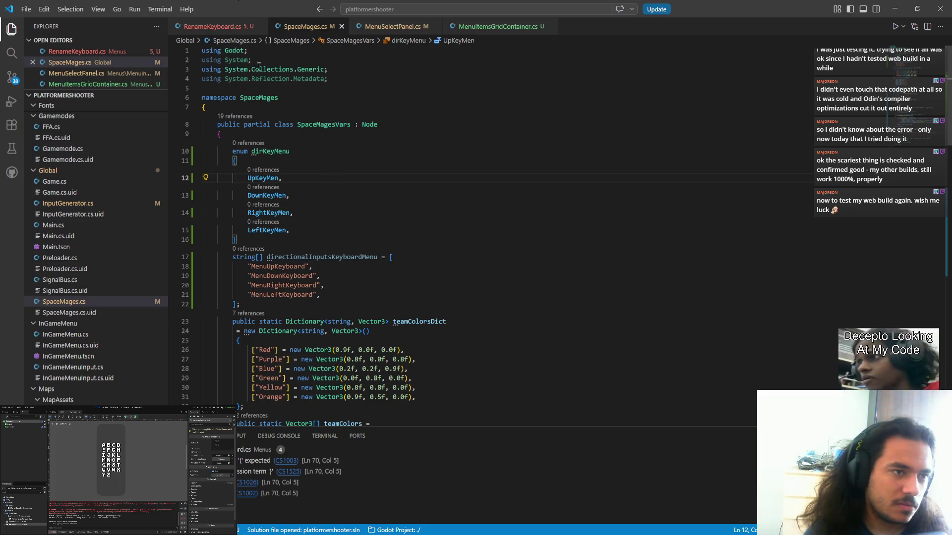
left_click(218, 26)
- Start an Input.IsActionJustPressed("") condition after the if in _Input, then delete that unfinished line
scroll(386, 370, "down", 10)
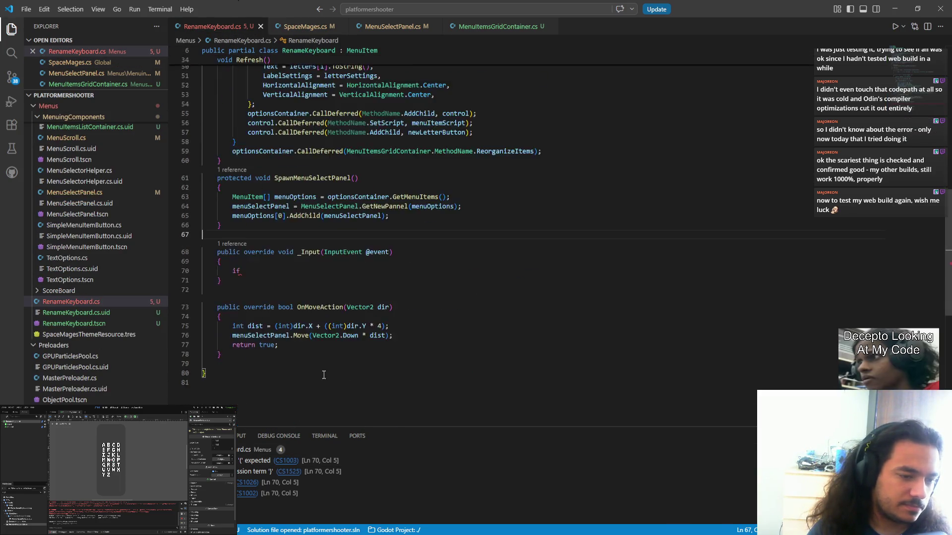
left_click(271, 222)
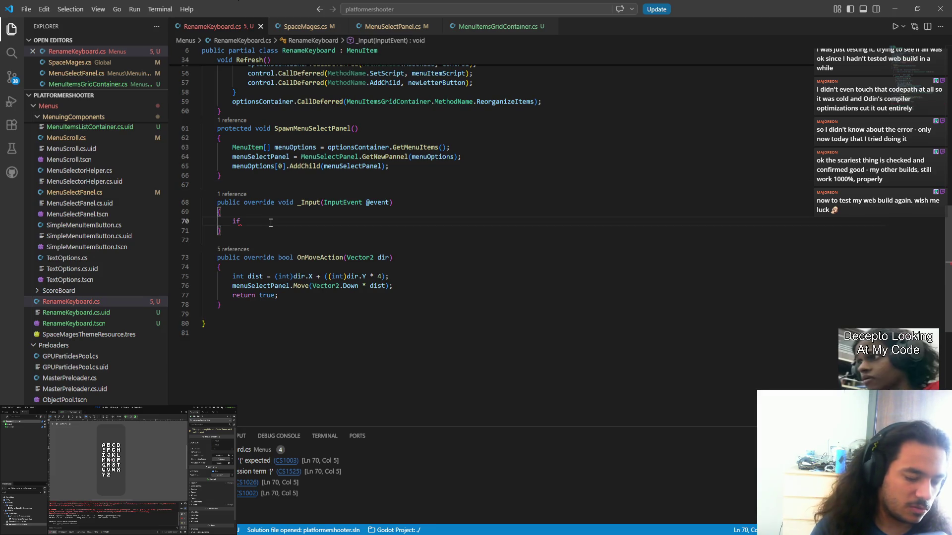
type("(in")
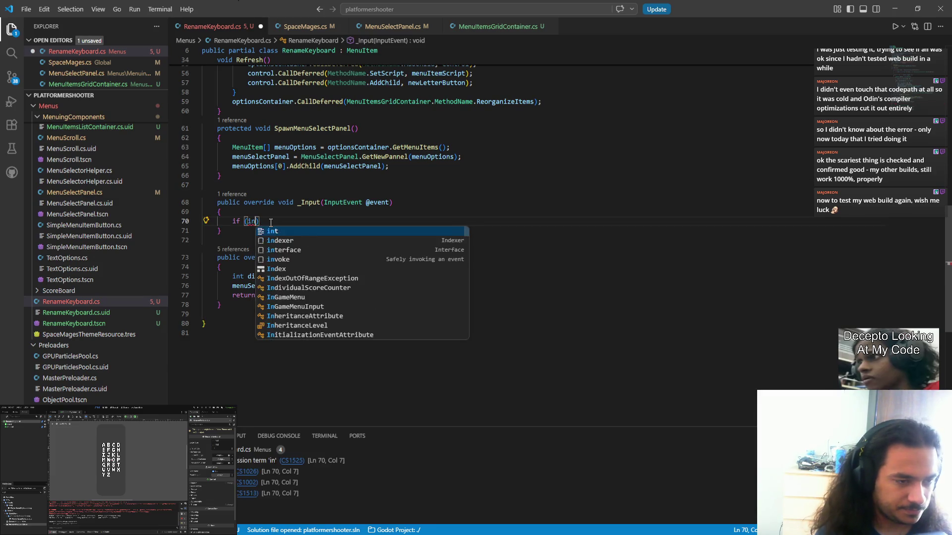
type("put")
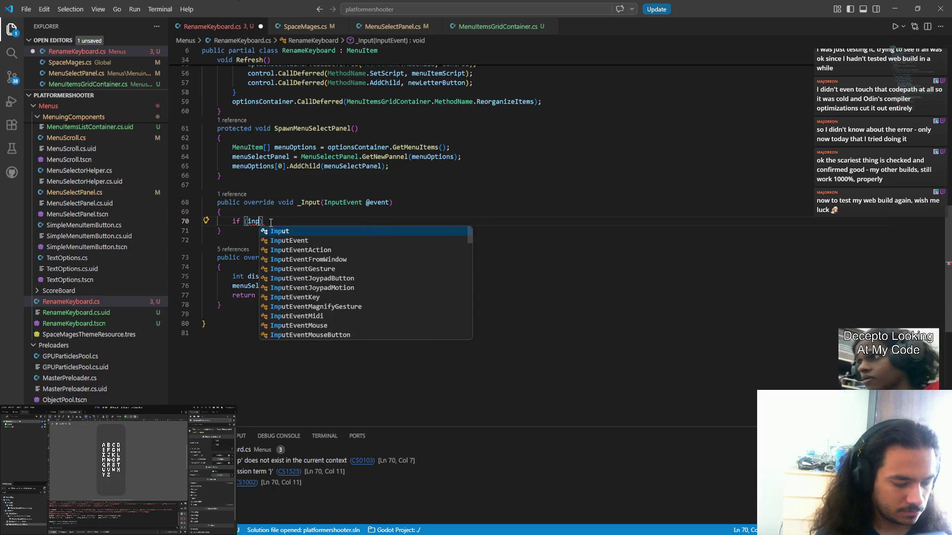
type(".isa")
key("Tab")
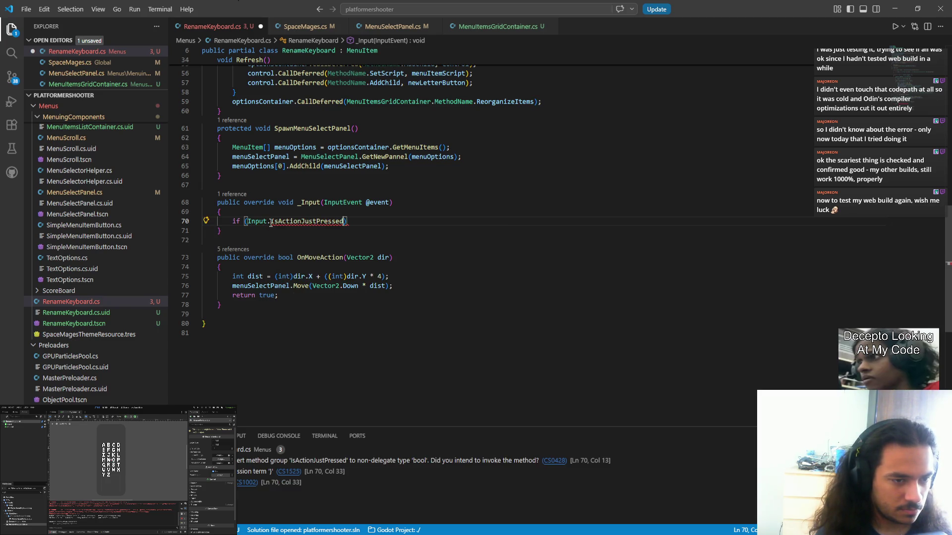
type("(\"")
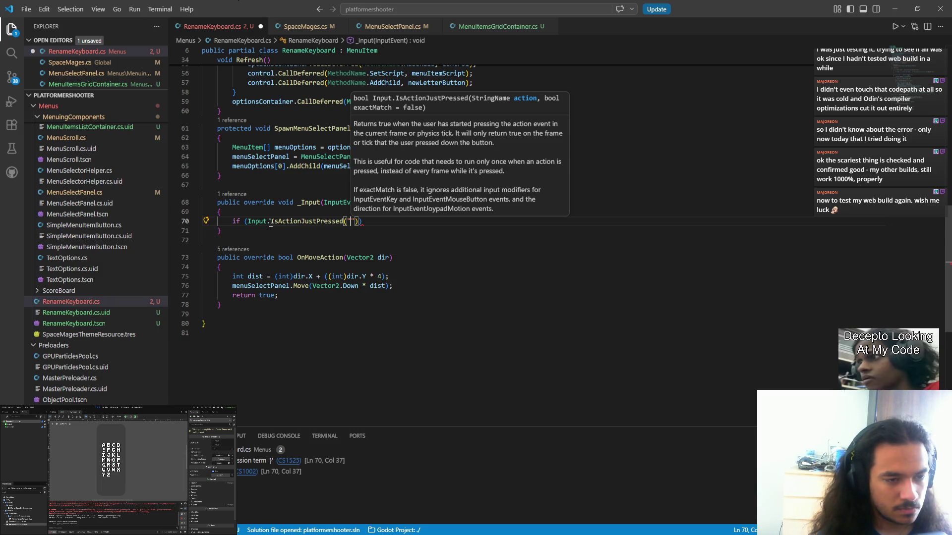
key("Escape")
key("shift+Home")
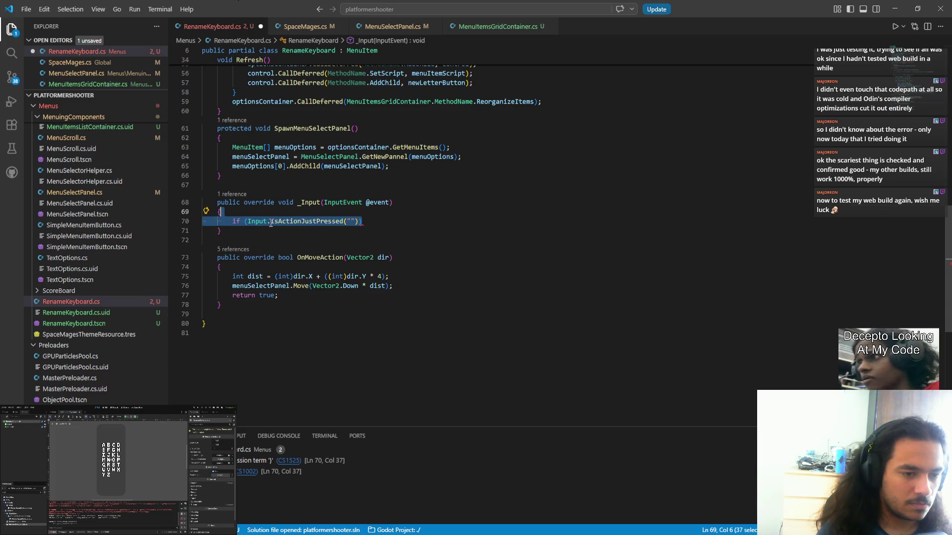
key("BackSpace")
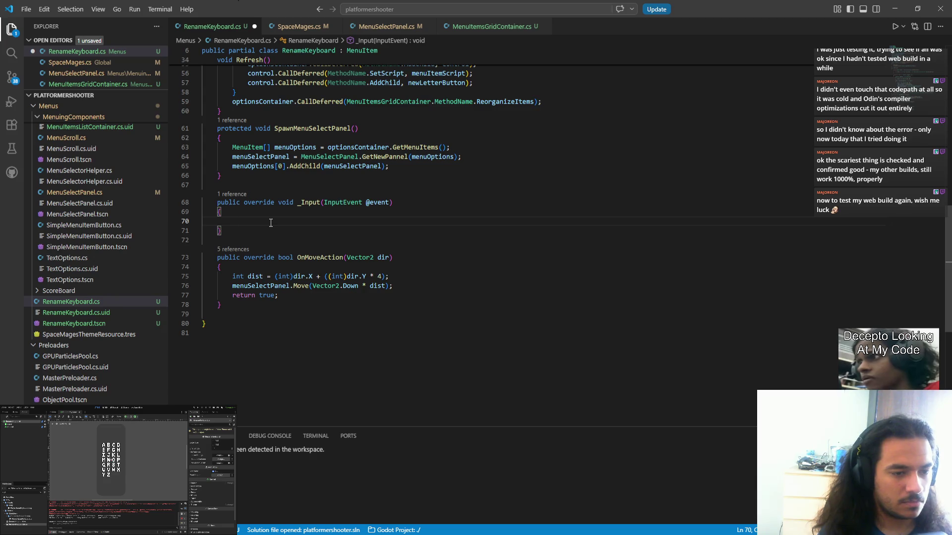
- Write an OnMoveAction(Input.GetVector(...)) call in the _Input body
type("OnMove")
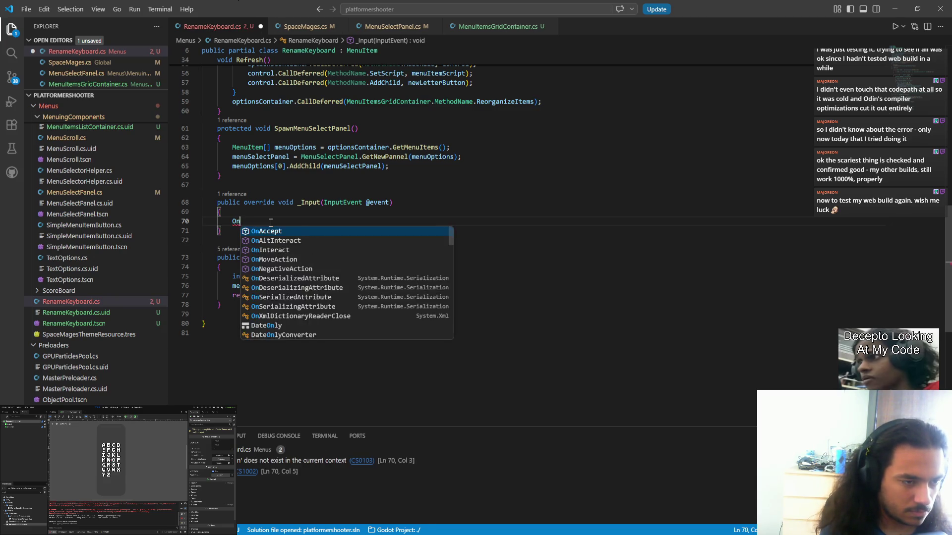
key("Tab")
type("(;nput.get")
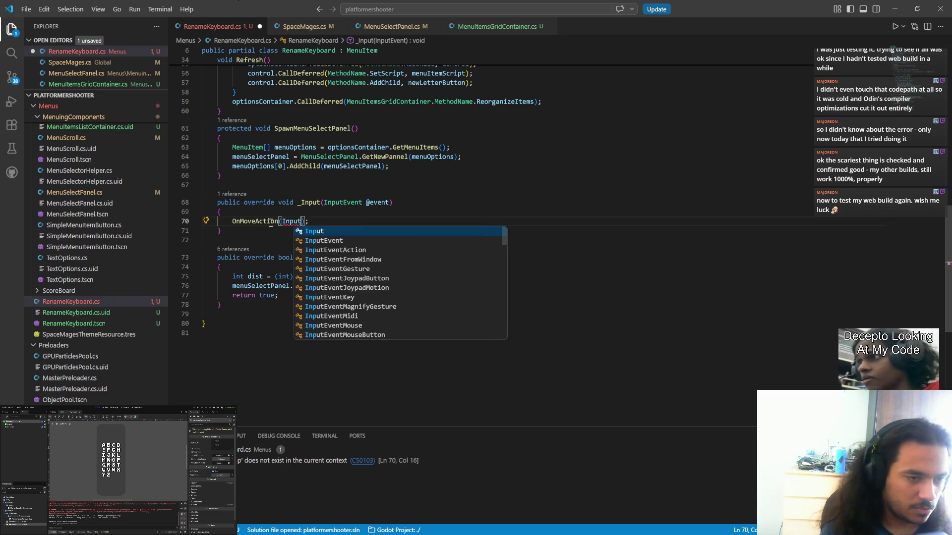
key("Down")
key("Down")
key("Down")
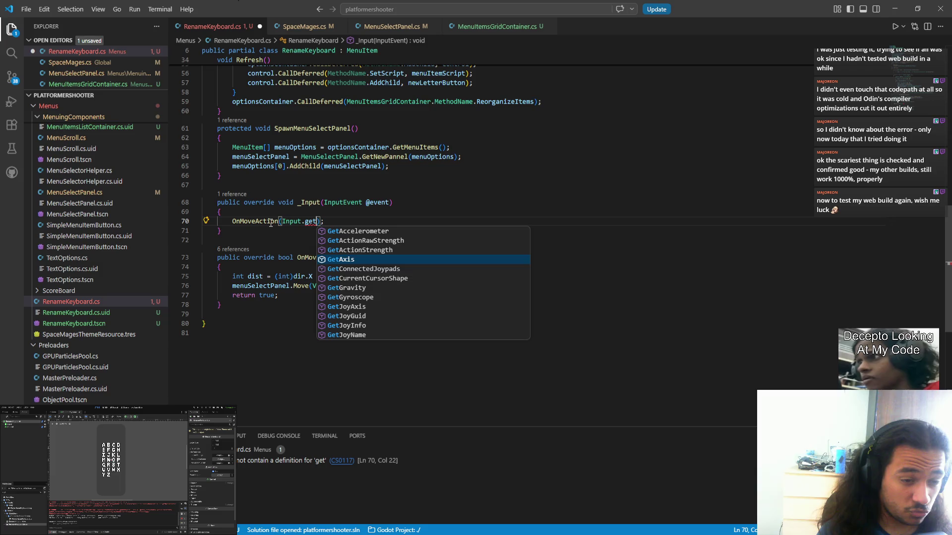
key("Tab")
type("(")
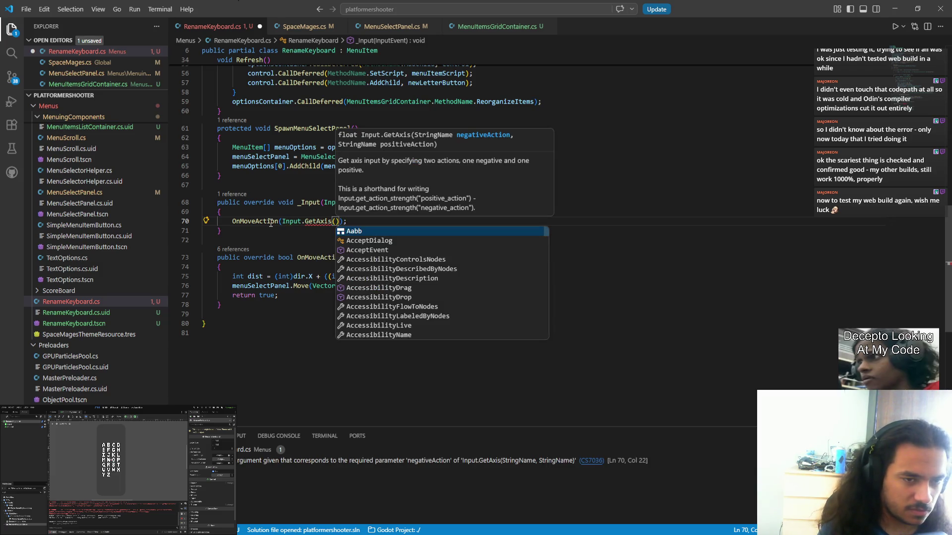
key("Escape")
key("Left")
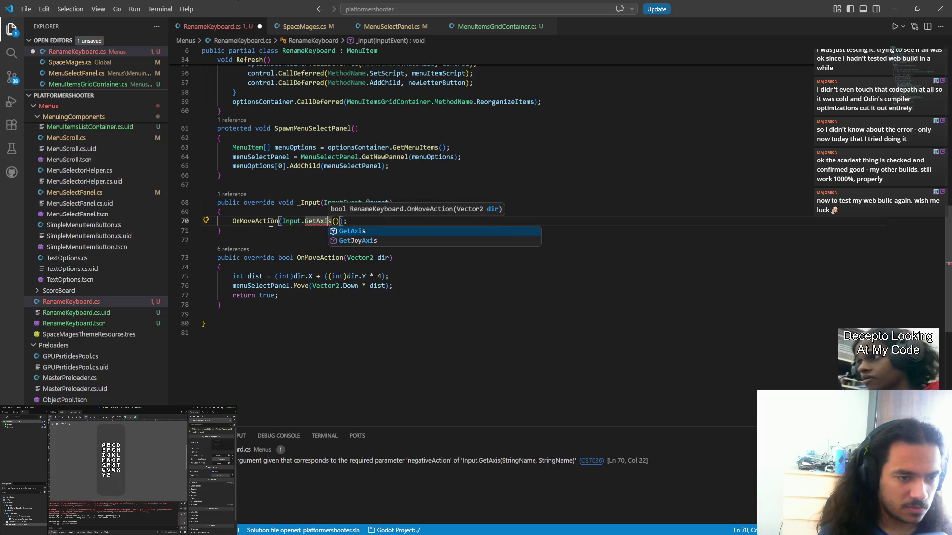
key("shift+Left")
key("shift+Left")
key("shift+Left")
type("tVe")
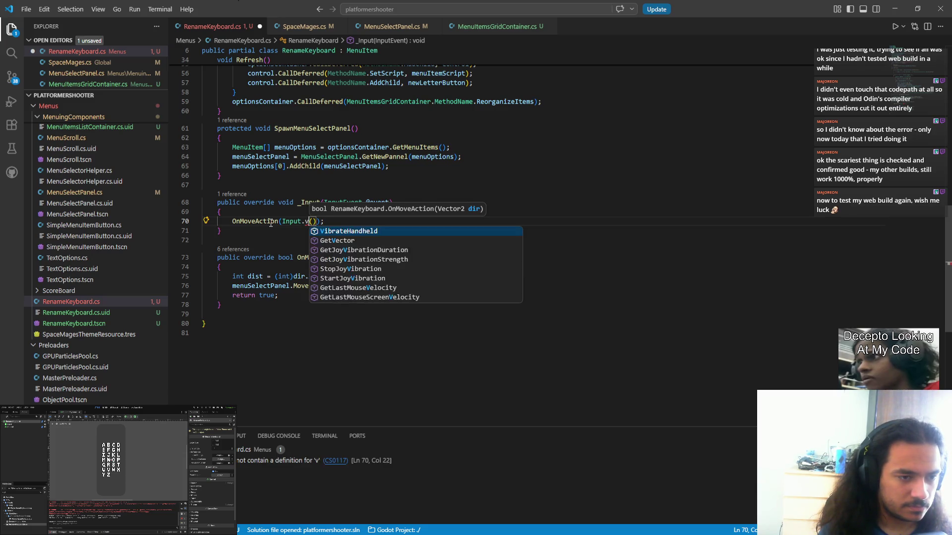
key("Tab")
key("Right")
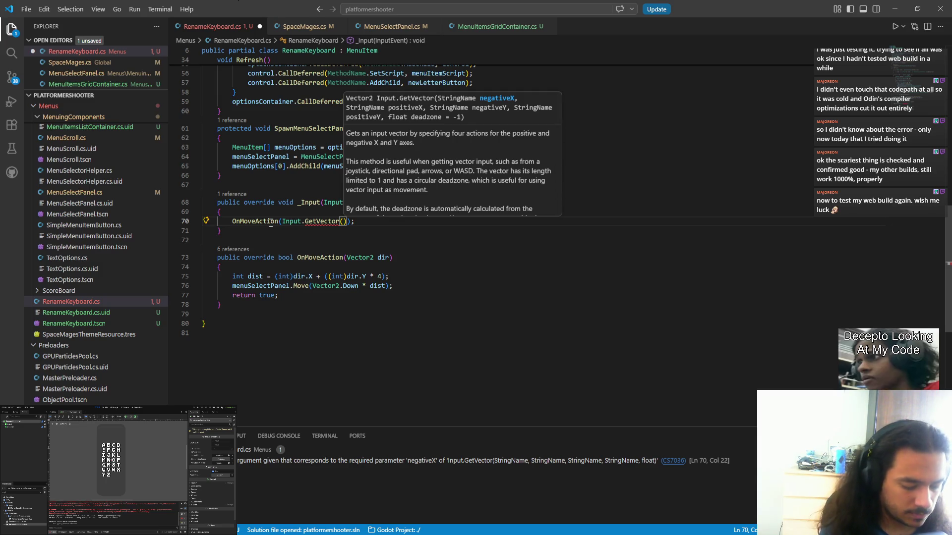
- Pass "MenuLeftKeyboard" as GetVector's first argument
type("\"menu")
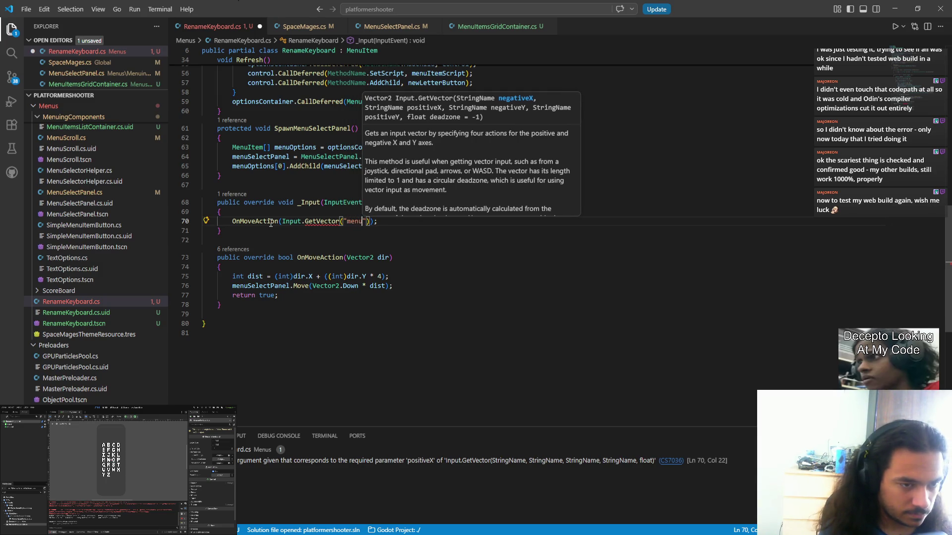
key("BackSpace")
key("BackSpace")
key("BackSpace")
type("Men")
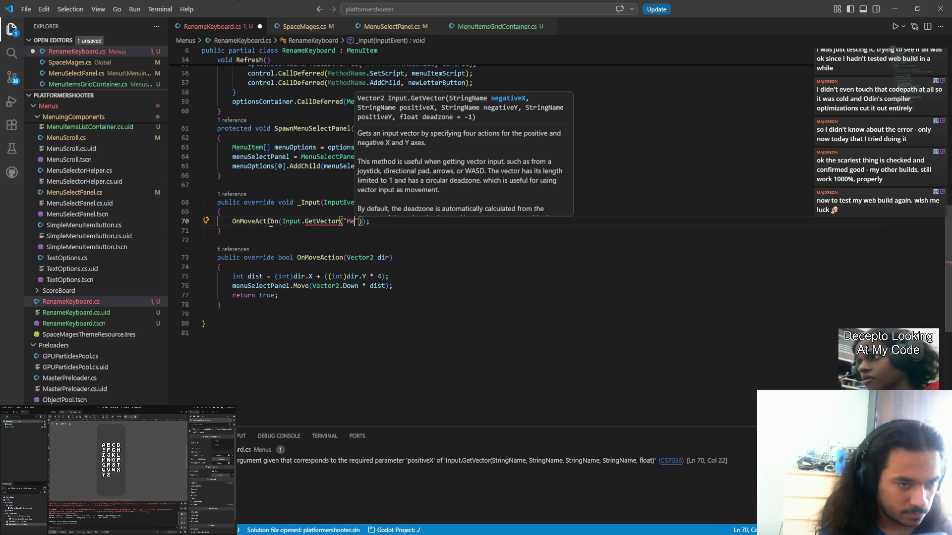
type("uLeftKeybo")
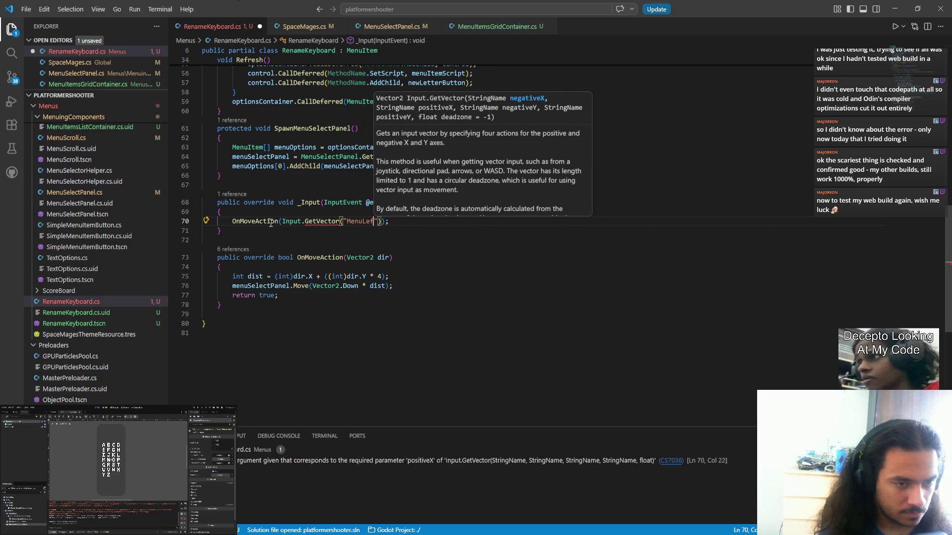
type("ard")
key("ctrl+d")
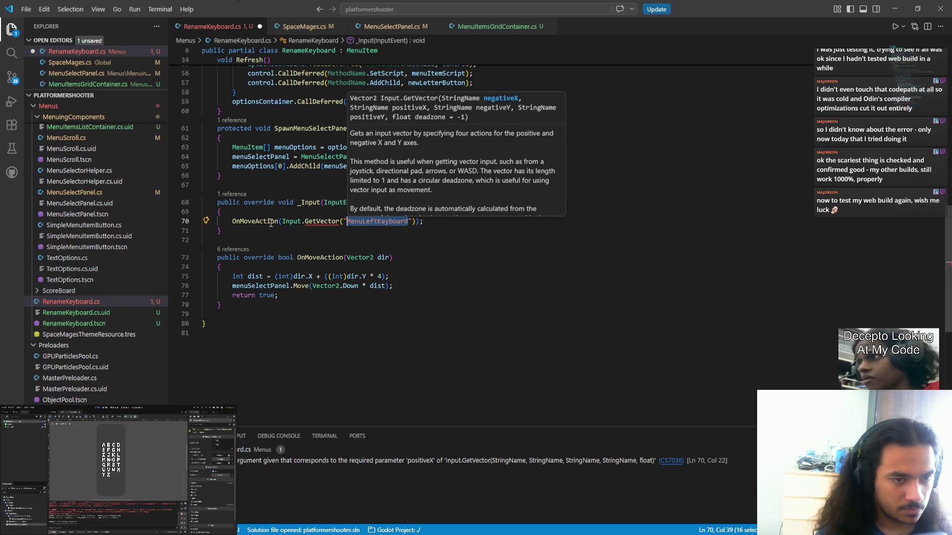
key("Right")
- Copy the "MenuLeftKeyboard" argument and paste it three more times into GetVector
type("\",")
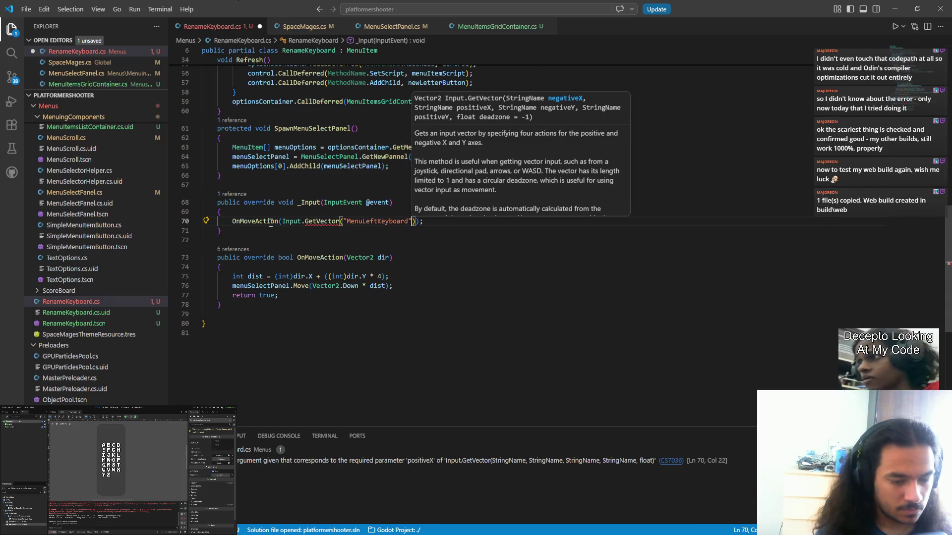
key("ctrl+shift+Left")
key("ctrl+shift+Left")
key("ctrl+c")
key("ctrl+v")
type("\"")
key("ctrl+v")
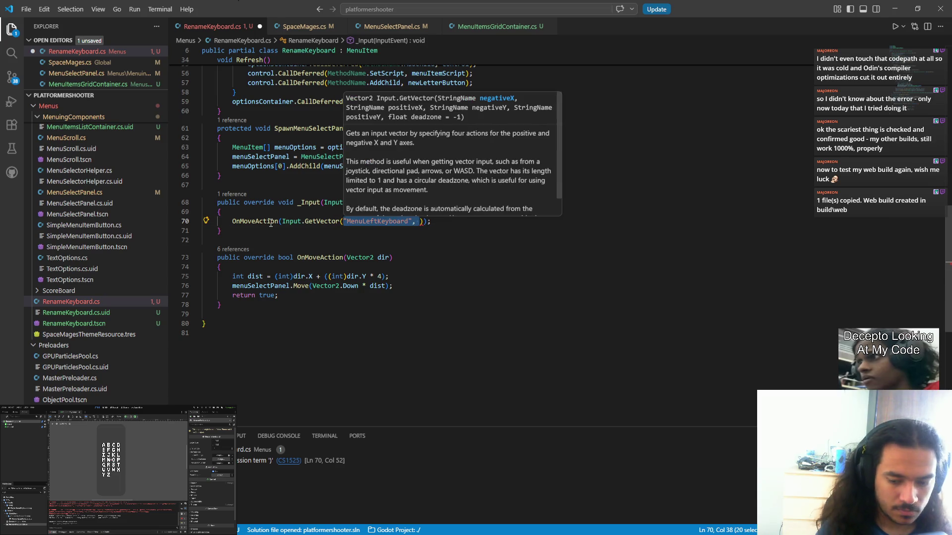
type("\"")
key("ctrl+v")
type("\"")
key("ctrl+v")
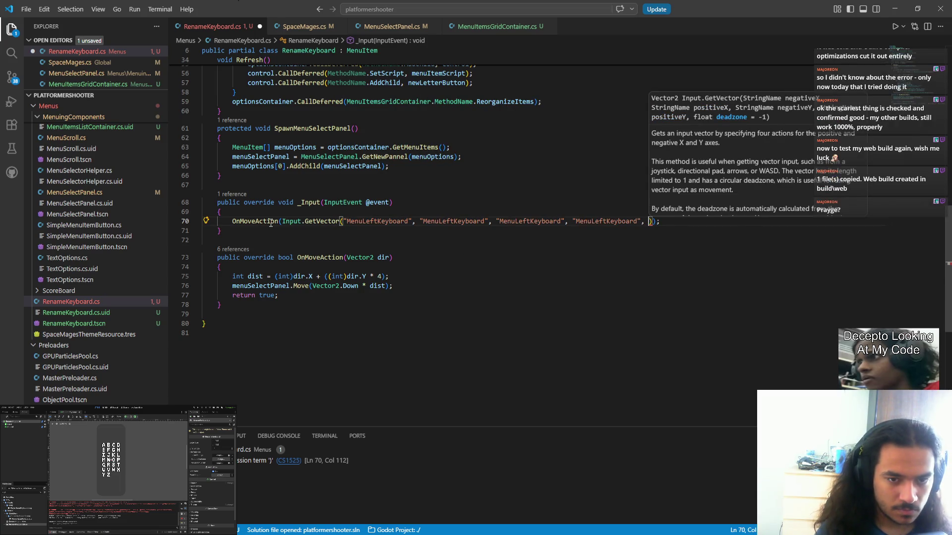
- Change the copies to MenuRightKeyboard, MenuUpKeyboard and MenuDownKeyboard
key("Left")
key("Left")
key("Left")
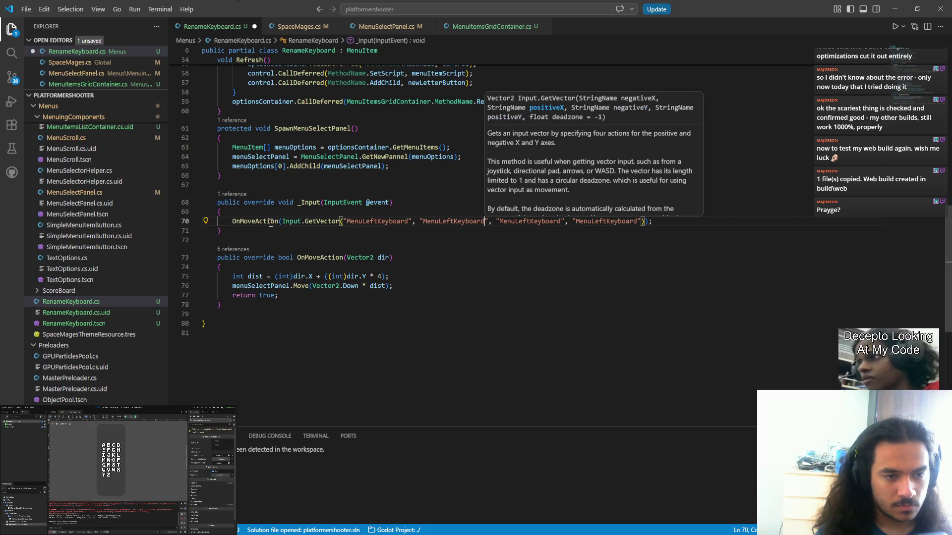
key("Right")
key("Right")
key("Delete")
key("Delete")
key("Delete")
type("Right")
key("Right")
key("Right")
key("Right")
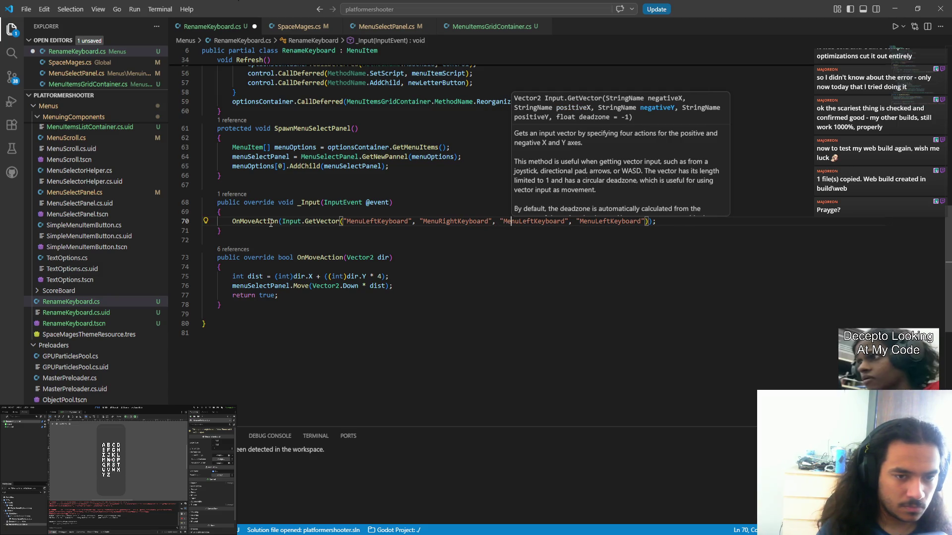
key("shift+Right")
key("shift+Right")
key("shift+Right")
key("ctrl+shift+l")
key("shift+Right")
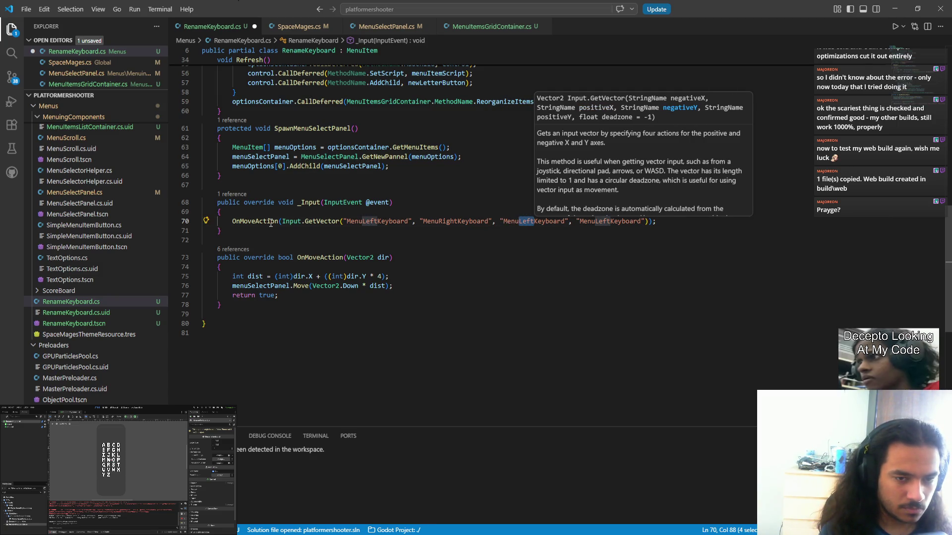
type("Up")
key("Right")
key("Right")
key("Right")
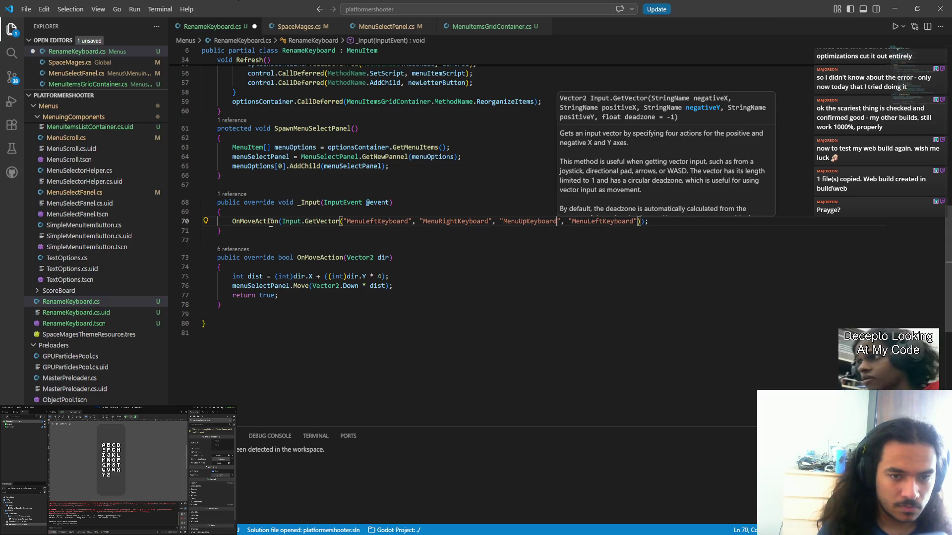
key("Left")
key("Left")
key("Left")
key("shift+Left")
key("shift+Left")
key("shift+Left")
type("Dow")
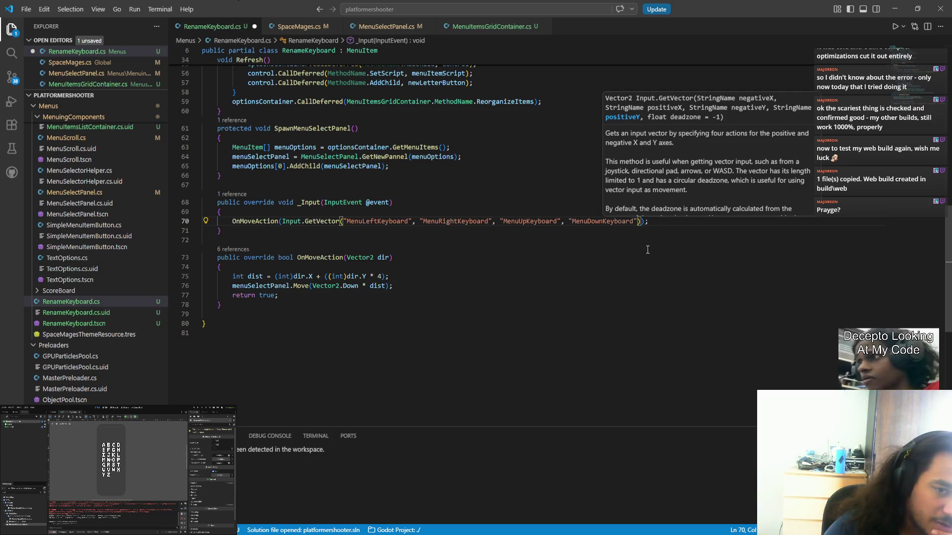
left_click(664, 224)
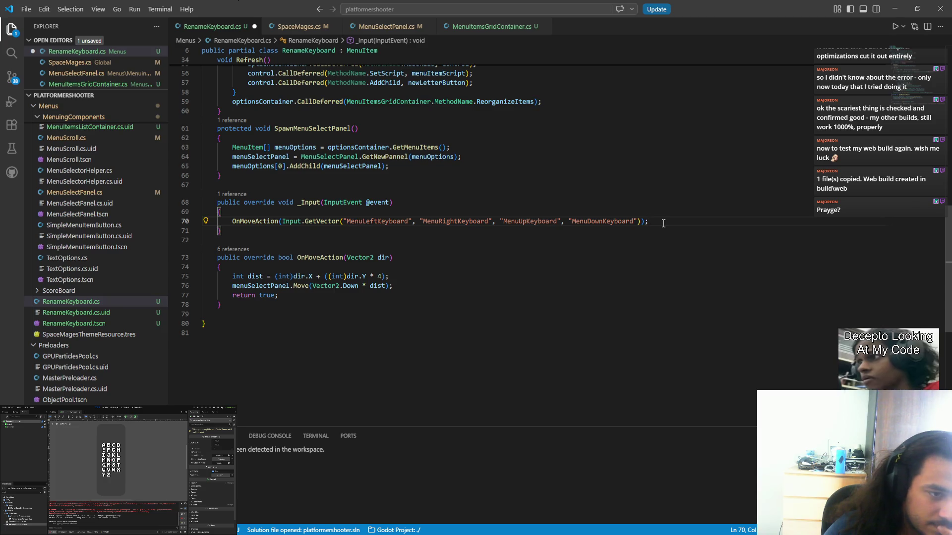
key("alt+Tab")
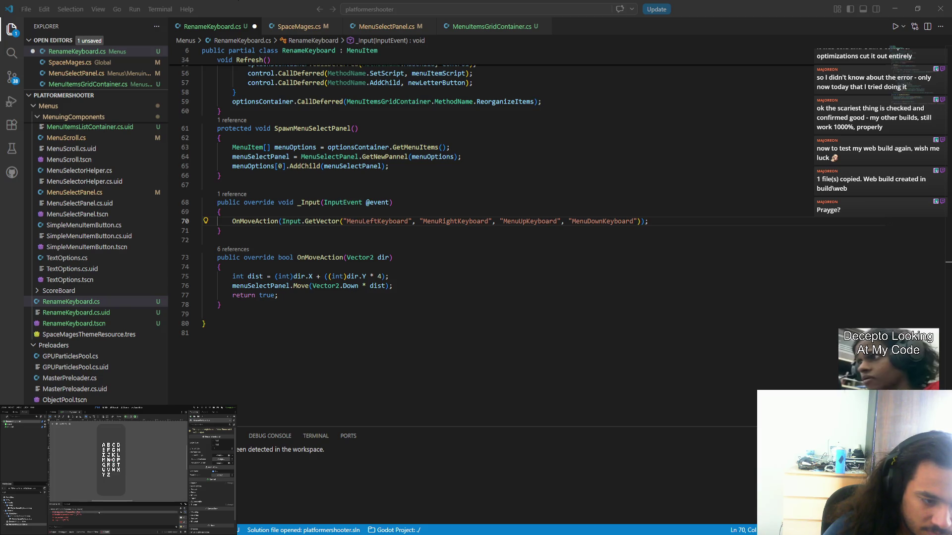
key("alt+Tab")
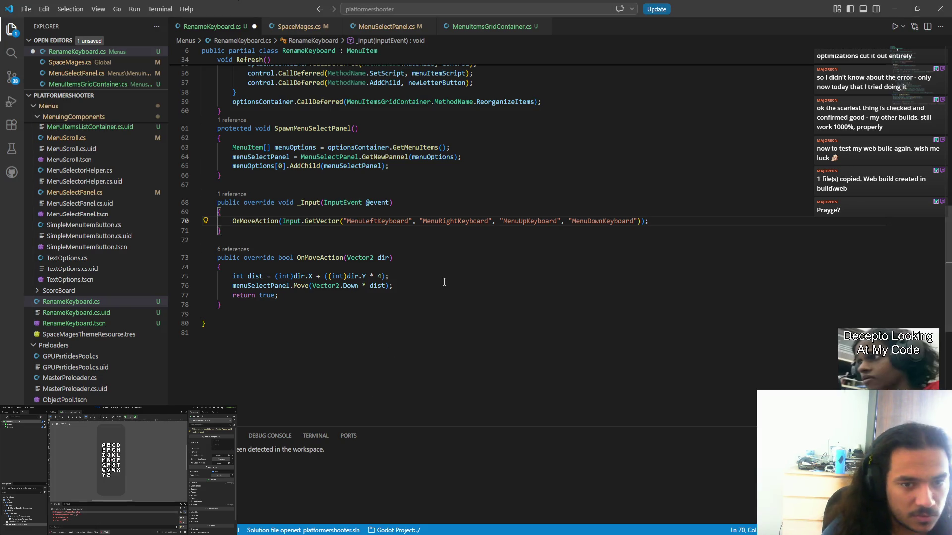
key("ctrl+s")
left_click(327, 212)
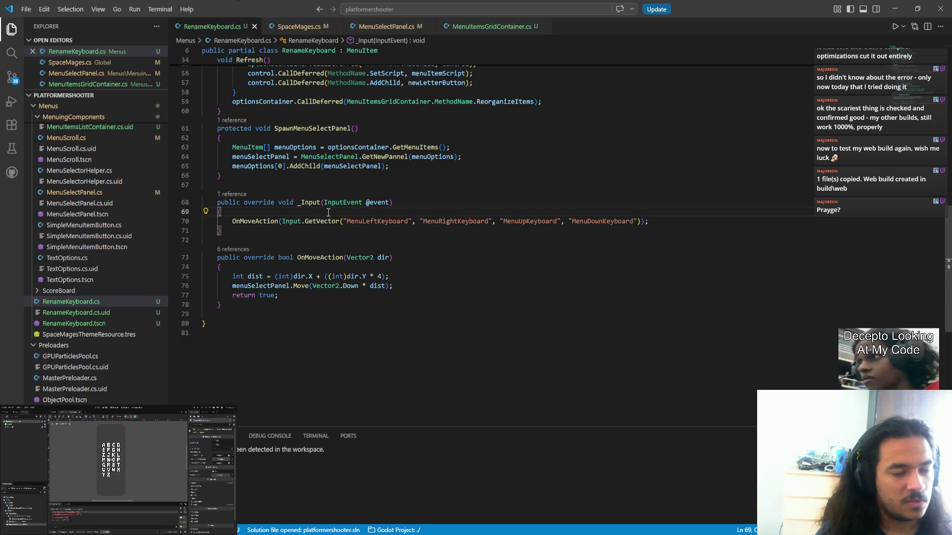
key("Return")
type("if (")
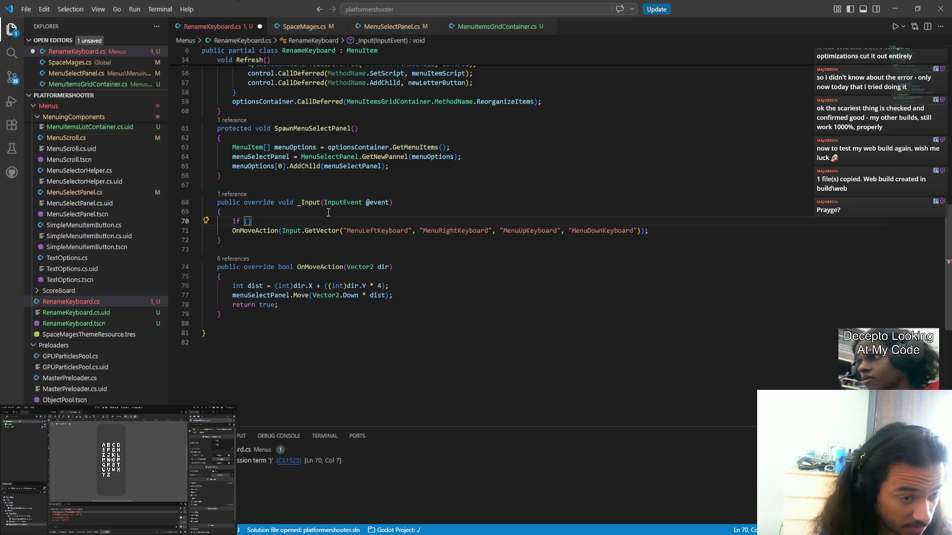
type("@event.")
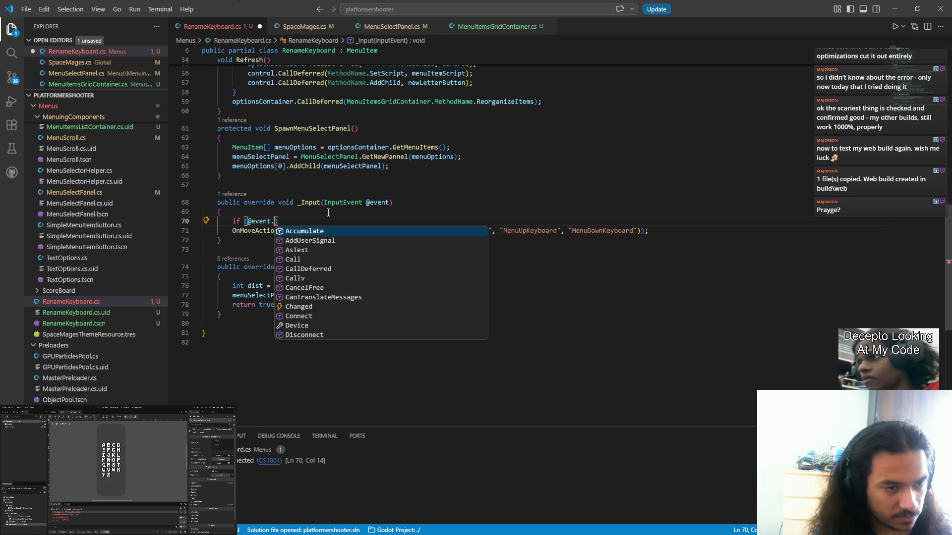
key("BackSpace")
type("is in")
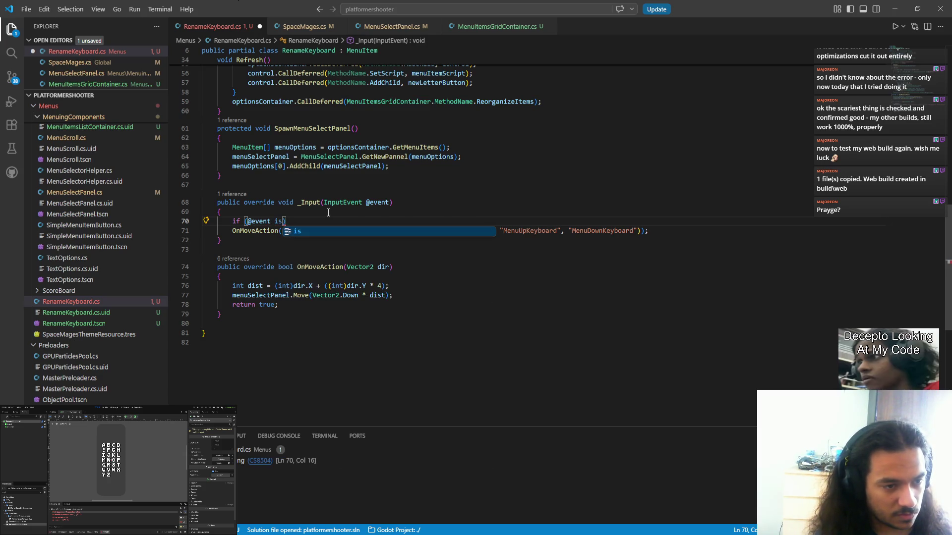
type("put")
key("Down")
key("Down")
key("Up")
key("Up")
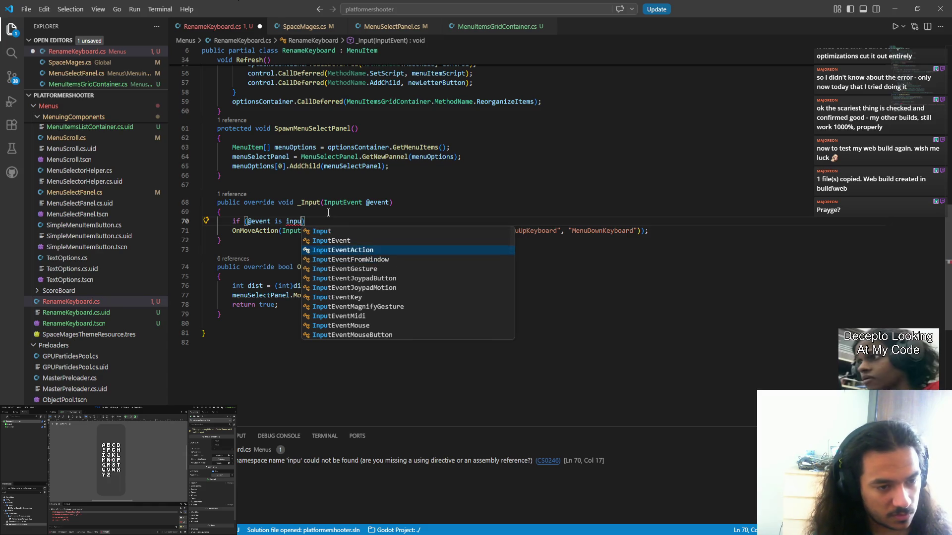
key("Tab")
type("Mouse")
key("Tab")
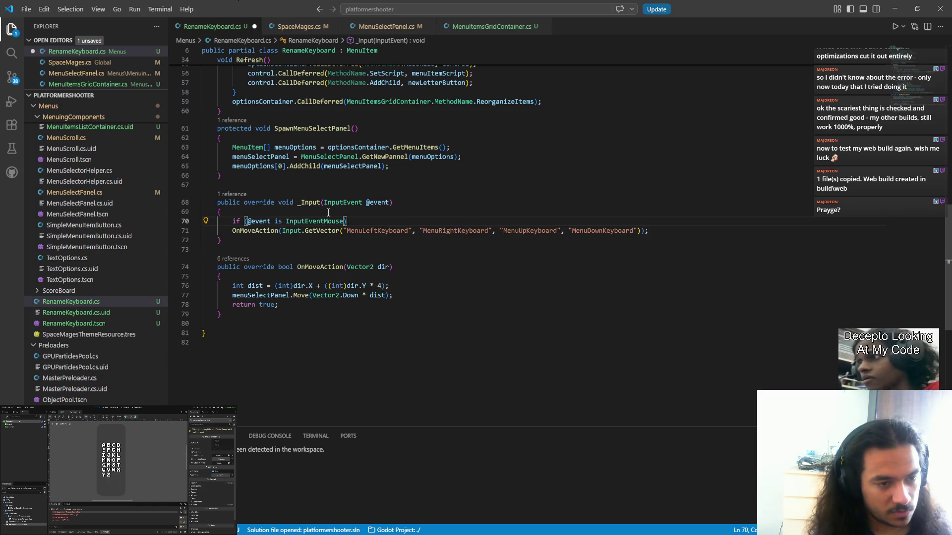
key("ctrl+space")
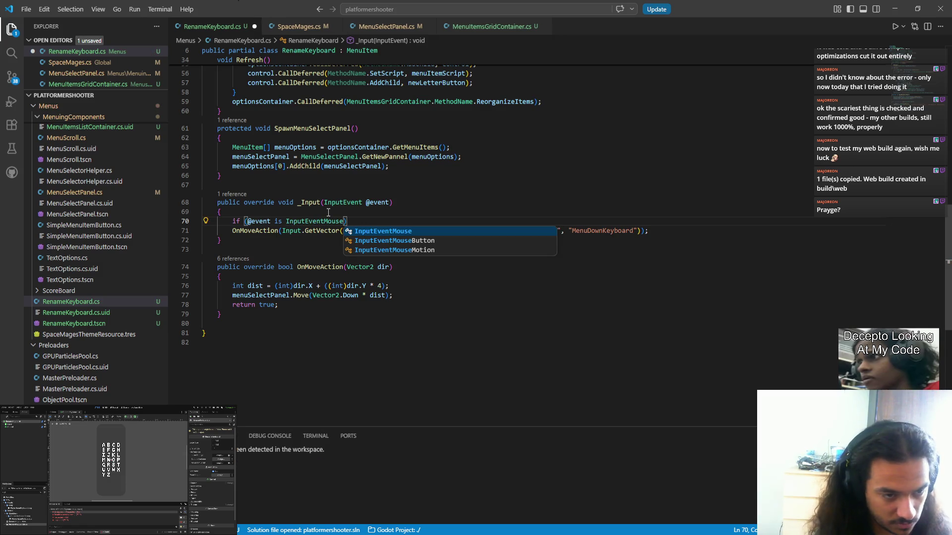
key("Escape")
type("||")
type(" @event. IsAction")
key("BackSpace")
key("BackSpace")
key("BackSpace")
type("is input")
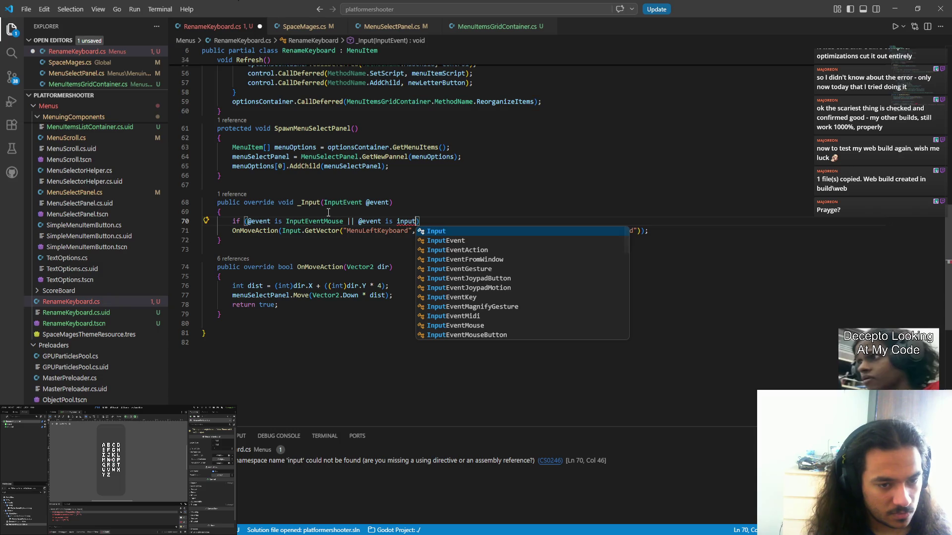
key("Down")
key("Down")
key("Down")
key("Return")
key("BackSpace")
key("BackSpace")
key("BackSpace")
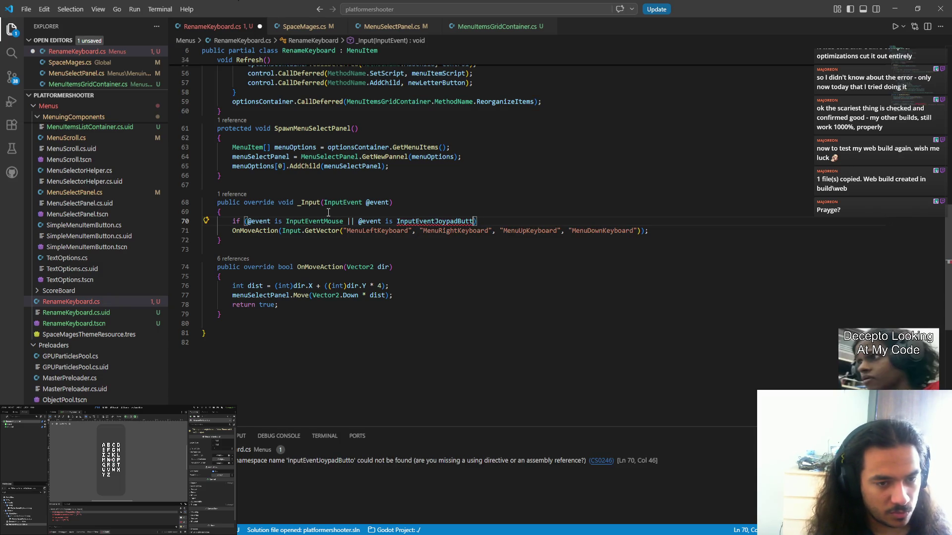
key("BackSpace")
type("B")
key("Return")
- Duplicate the joypad check and change the copy to InputEventJoypadMotion
key("ctrl+shift+Left")
key("ctrl+shift+Left")
key("ctrl+shift+Left")
key("ctrl+shift+Left")
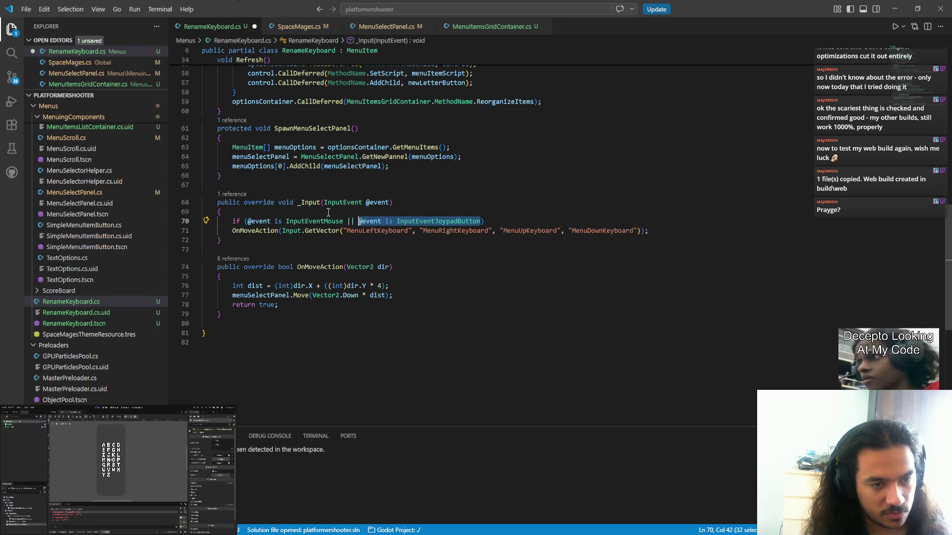
key("ctrl+shift+Left")
key("ctrl+c")
key("Right")
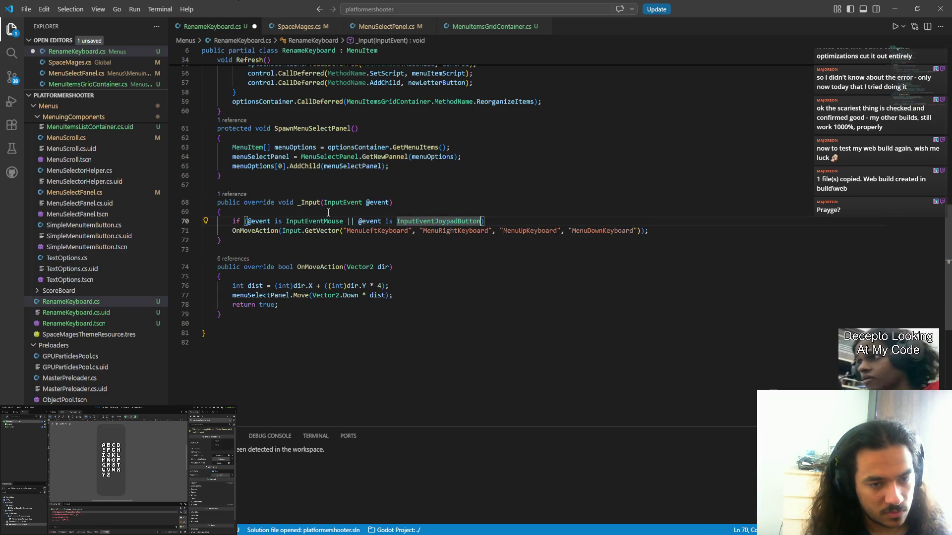
key("ctrl+v")
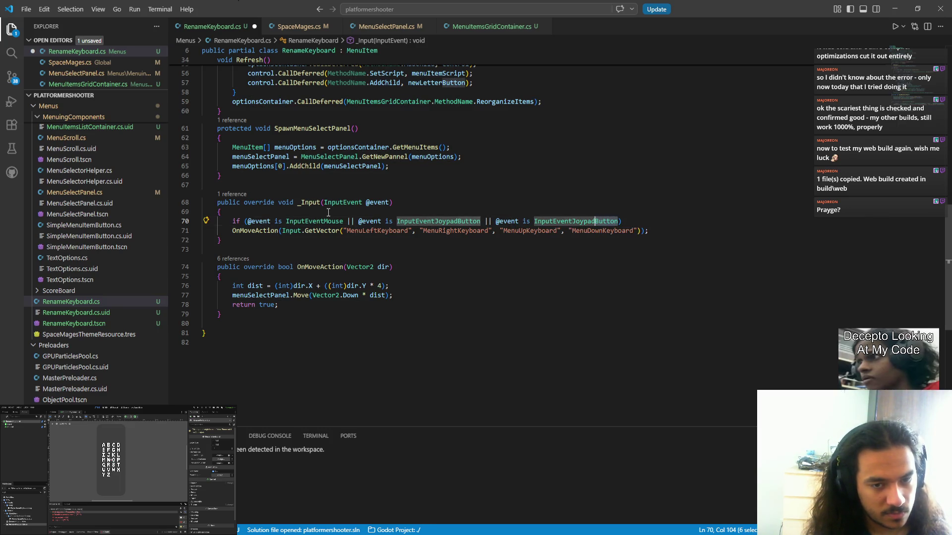
key("BackSpace")
key("BackSpace")
key("BackSpace")
type("Motiuo")
key("BackSpace")
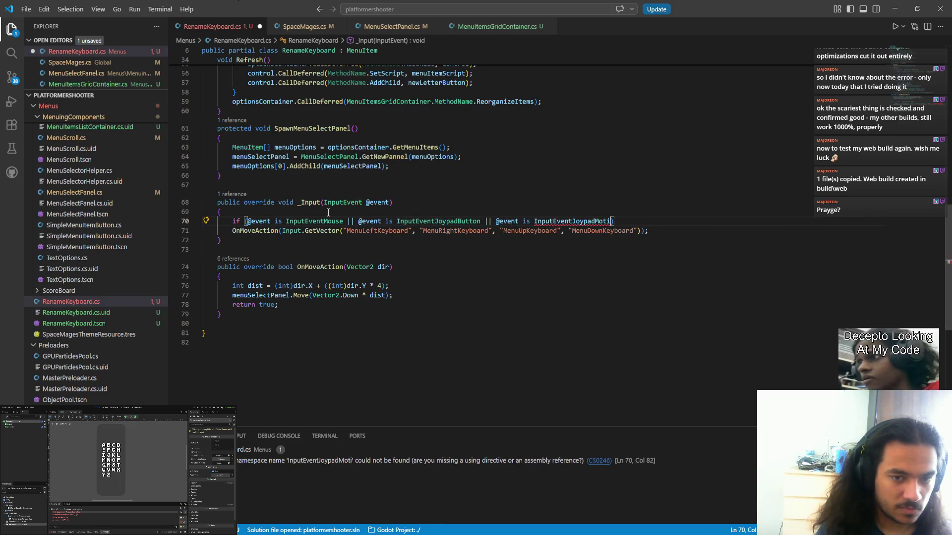
type("n")
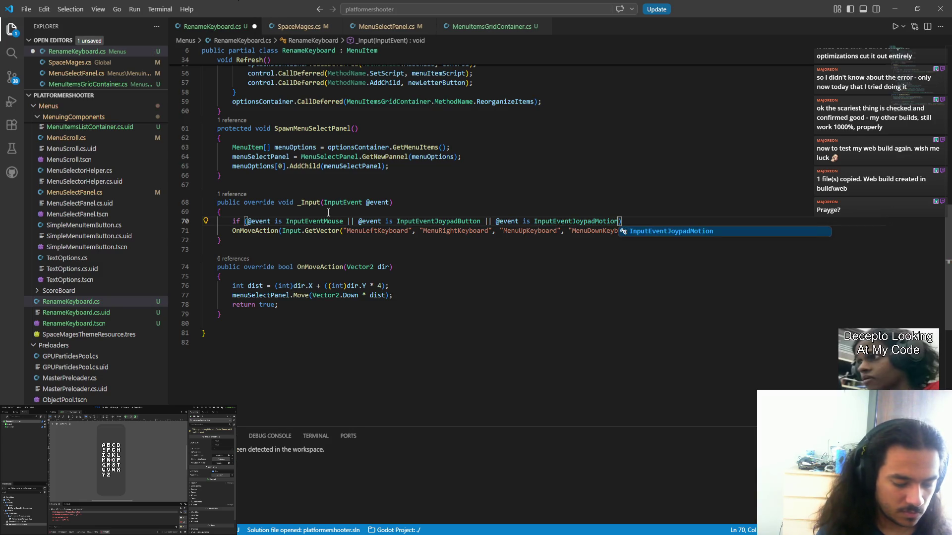
type(" || @e")
key("Tab")
type(".isre")
key("Tab")
type("()) retur")
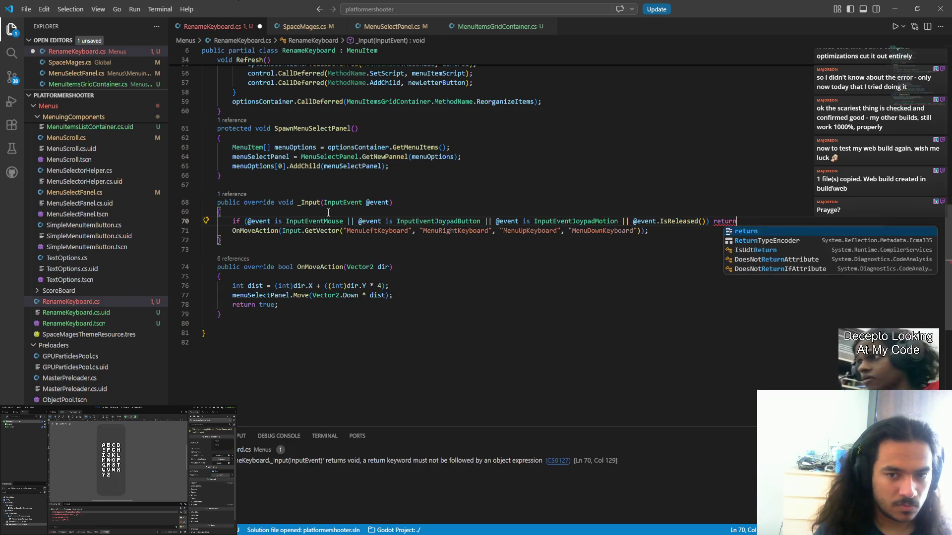
type("n;")
key("ctrl+s")
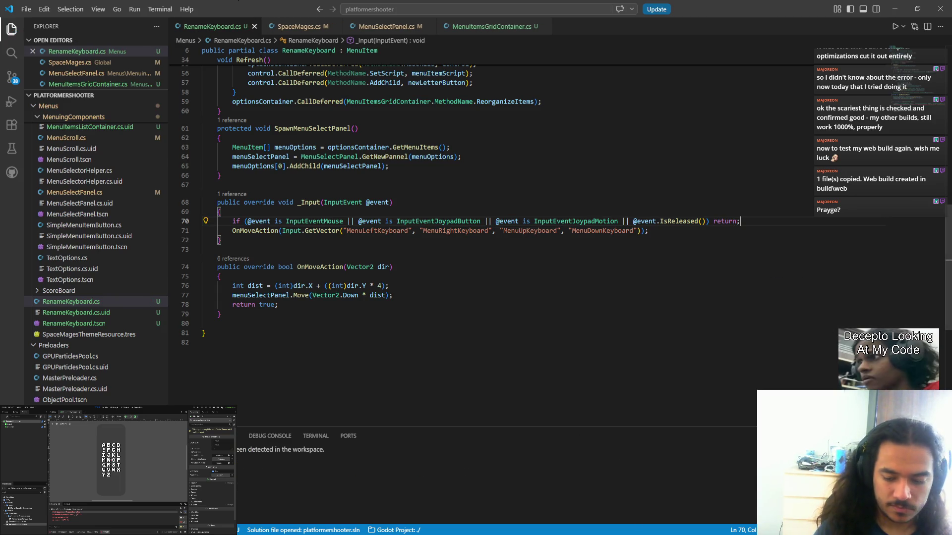
key("alt+Tab")
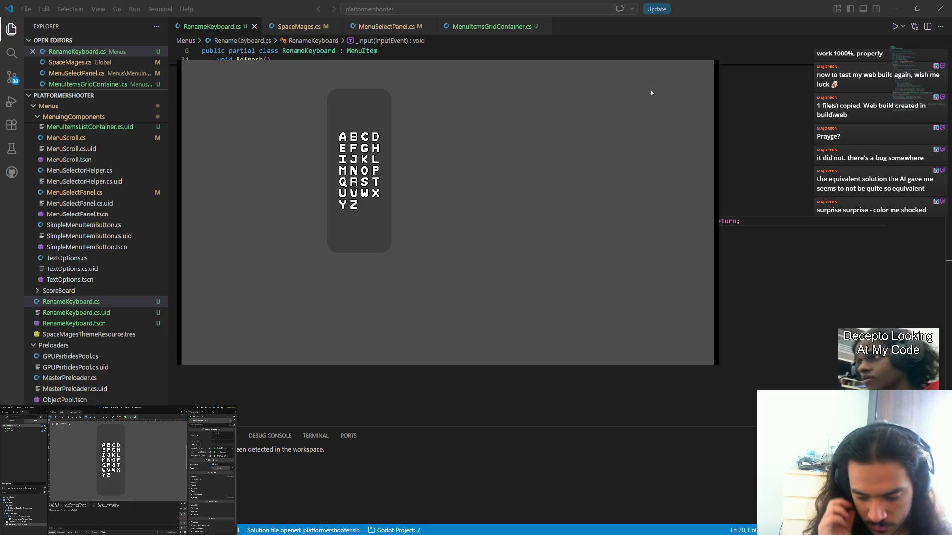
- Close the running game window with Alt+F4
key("alt+F4")
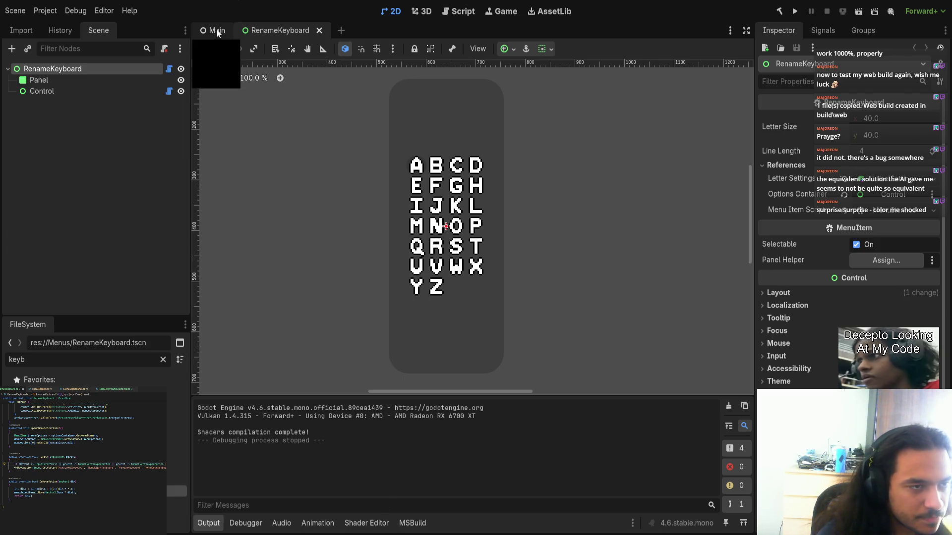
- Filter the FileSystem by 'caps', open PlayerCapsuleReworked.tscn, and collapse MenuItemsContainer
left_click(84, 357)
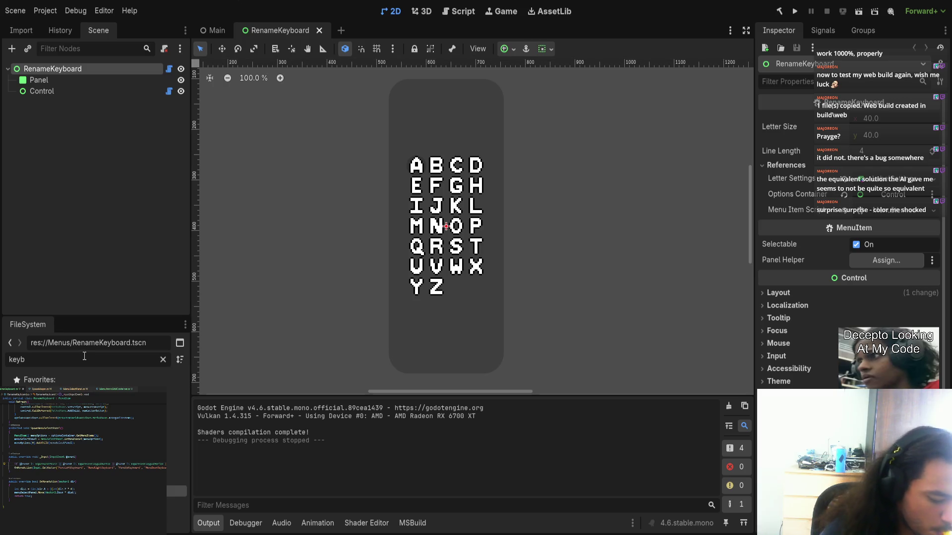
key("BackSpace")
key("BackSpace")
key("BackSpace")
type("caps")
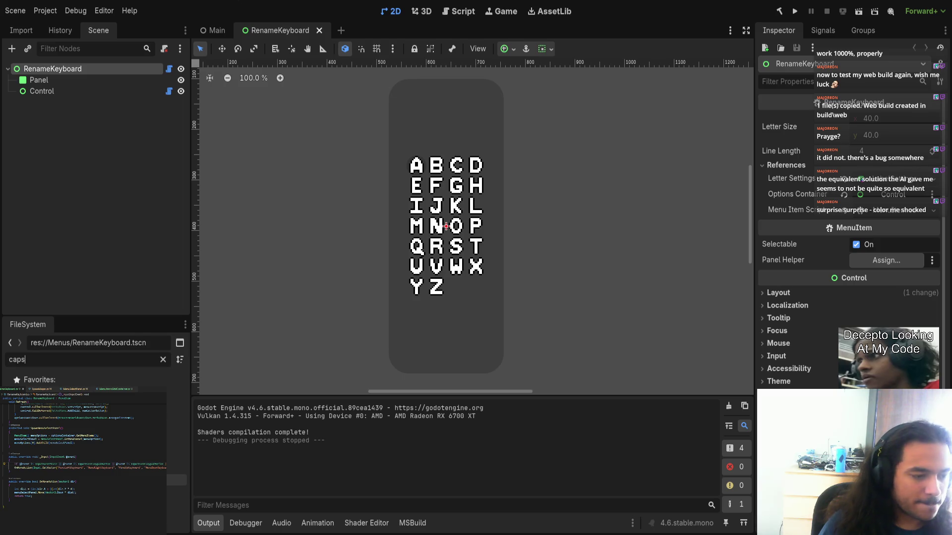
double_click(177, 481)
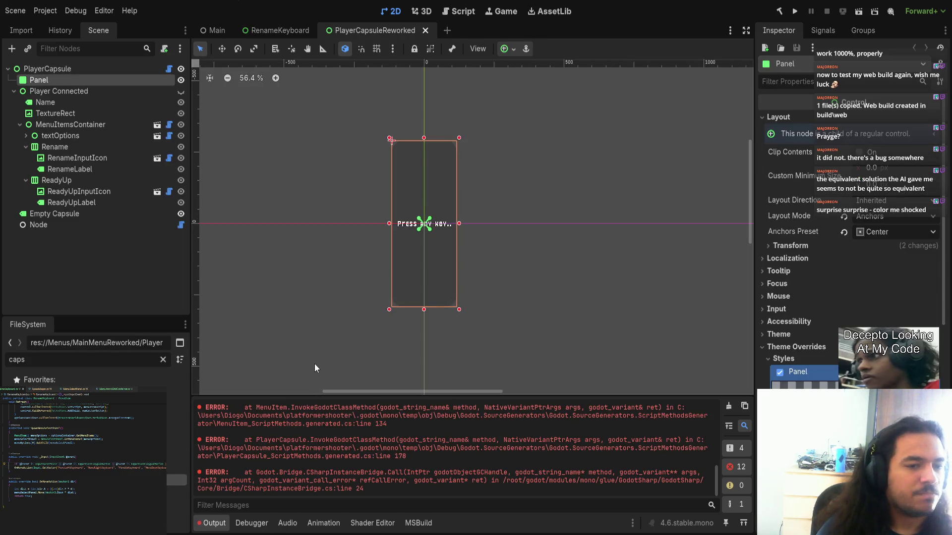
left_click(20, 126)
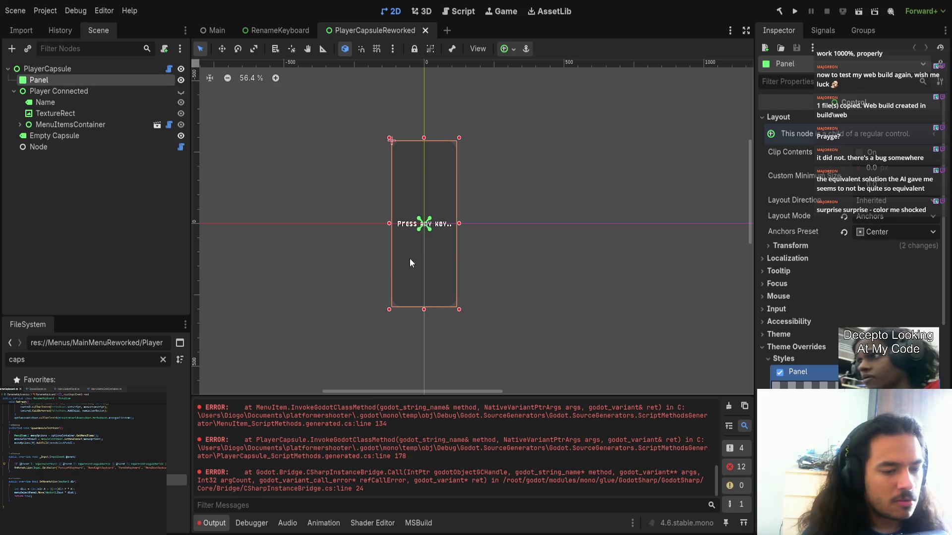
- Glance at the RenameKeyboard and Main scene tabs, then return to PlayerCapsuleReworked
scroll(377, 263, "down", 1)
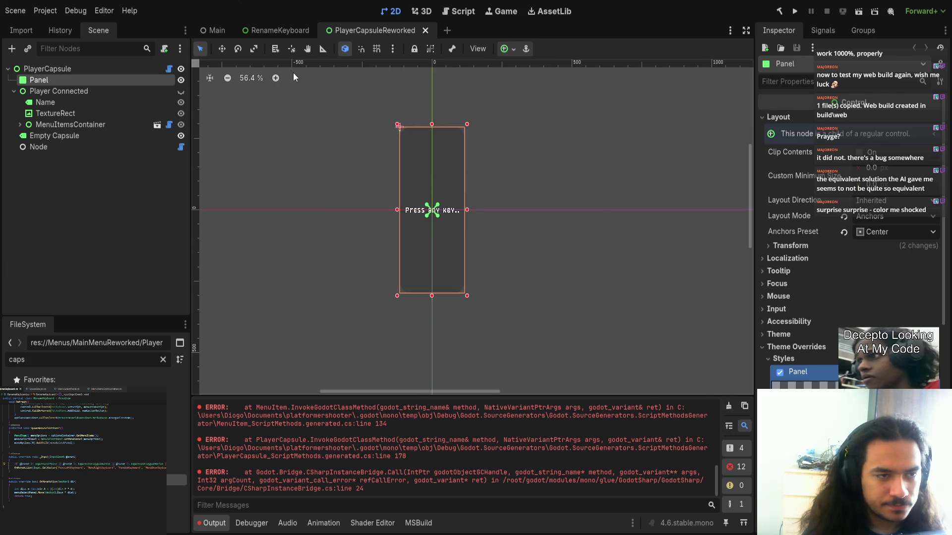
left_click(265, 32)
left_click(216, 28)
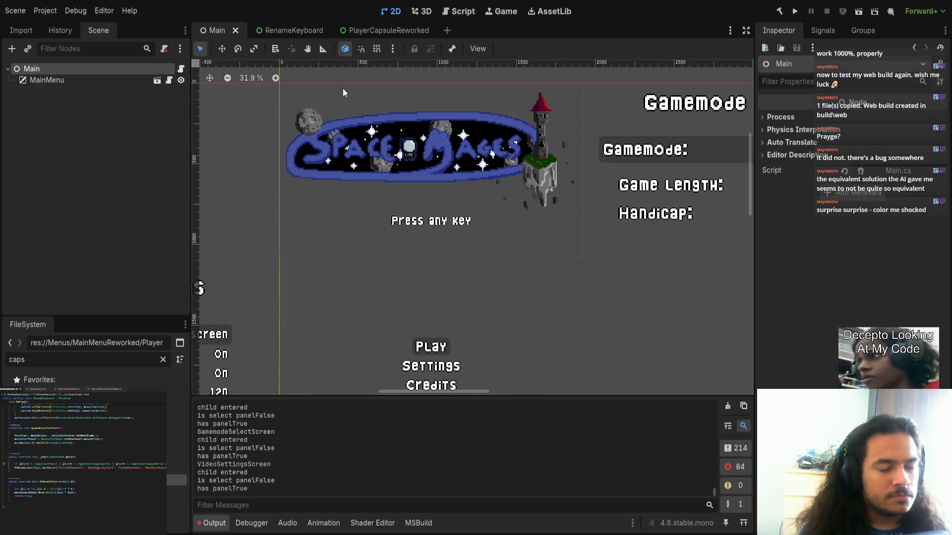
left_click(373, 31)
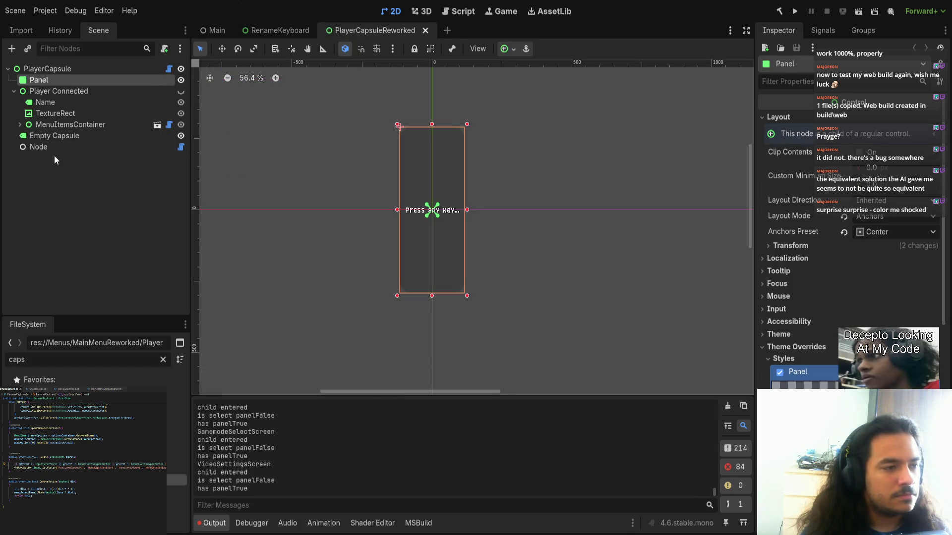
- Hide Player Connected and Empty Capsule on the canvas and select the PlayerCapsule root
left_click(181, 92)
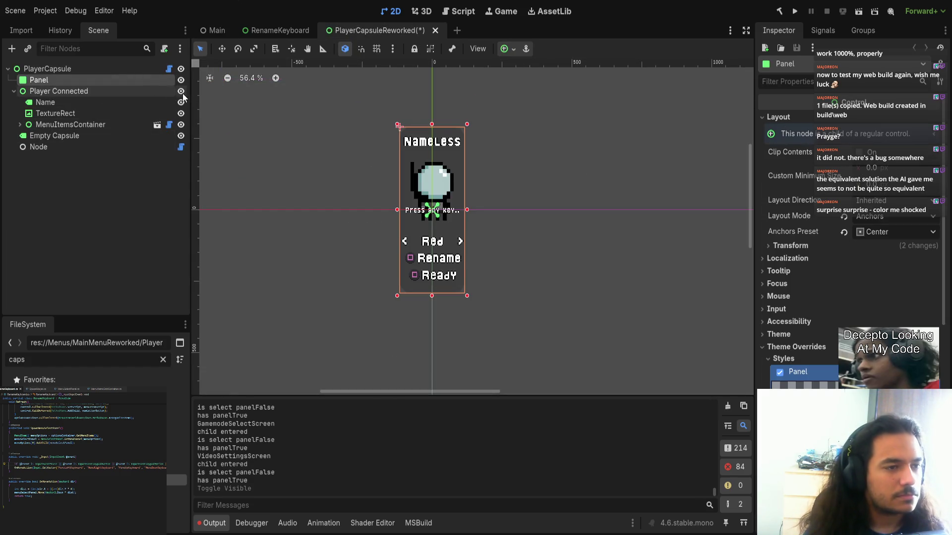
left_click(13, 92)
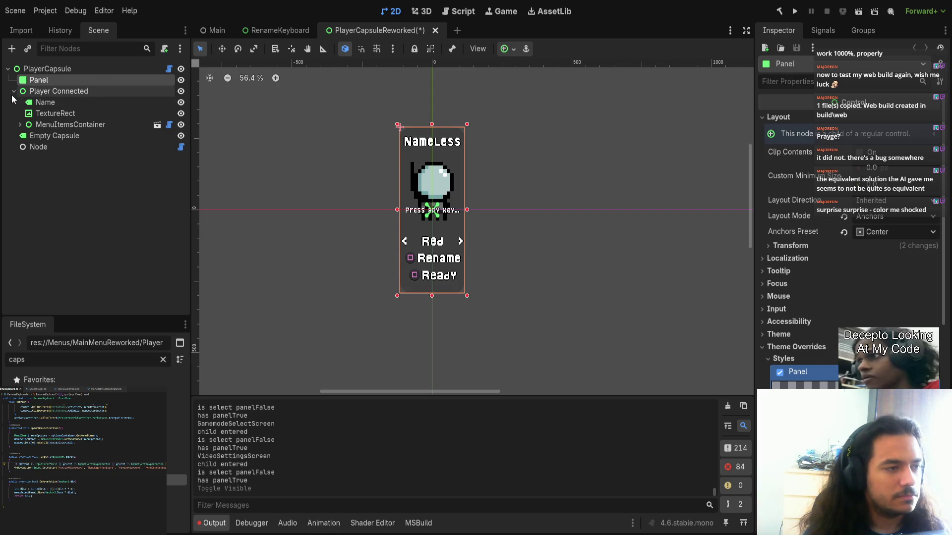
left_click(179, 92)
left_click(181, 102)
left_click(94, 71)
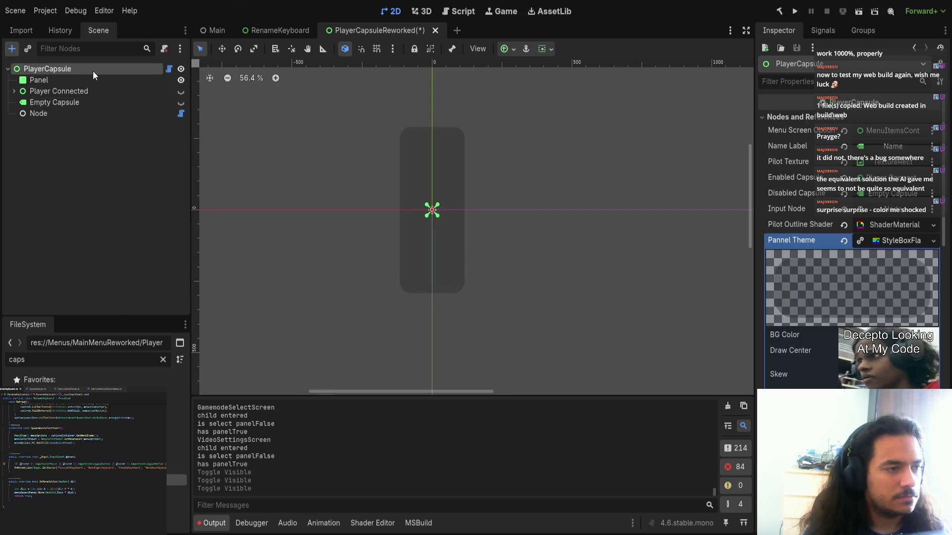
type("r")
- Instance RenameKeyboard.tscn under PlayerCapsule at (0, 0), then select its background Panel
double_click(76, 357)
type("rename")
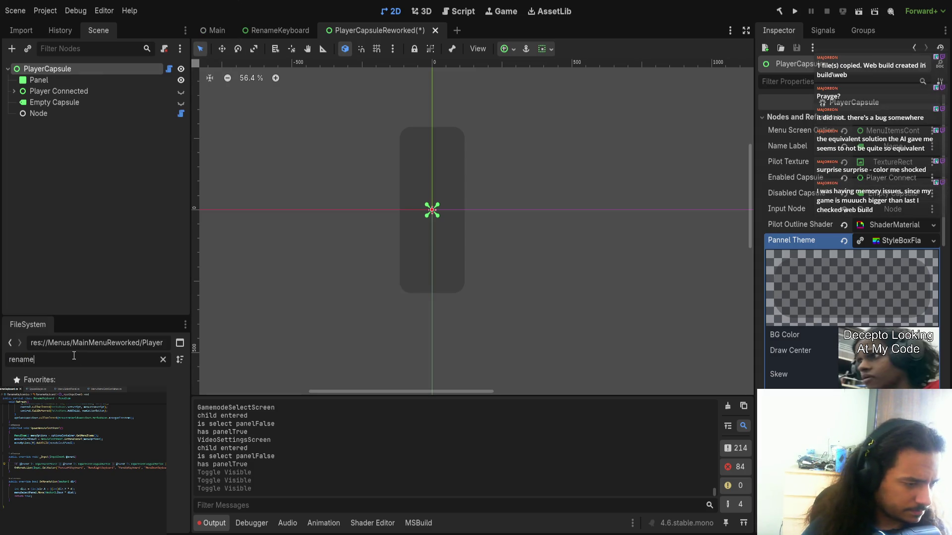
left_click_drag(75, 424, 50, 110)
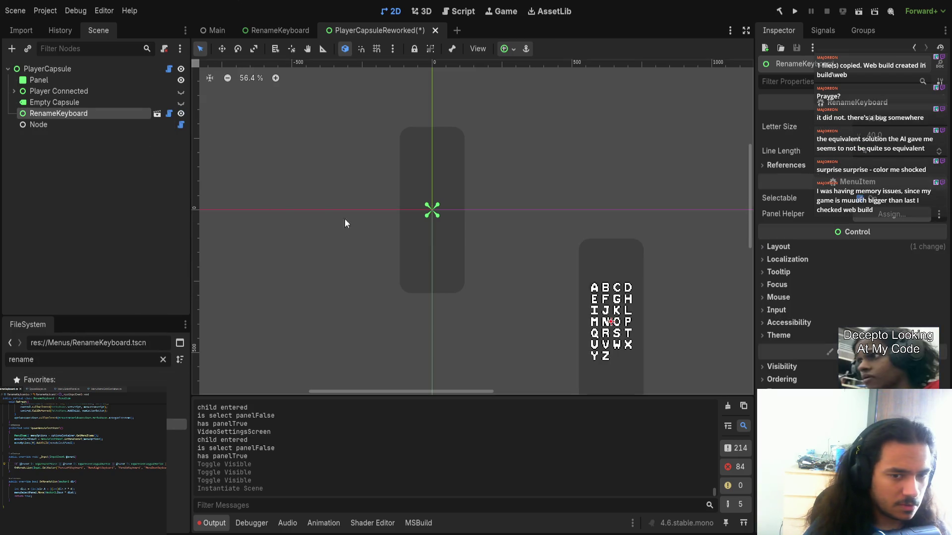
scroll(323, 217, "down", 2)
mouse_move(710, 354)
left_mouse_down()
mouse_move(614, 249)
mouse_move(499, 238)
left_mouse_up()
key("1")
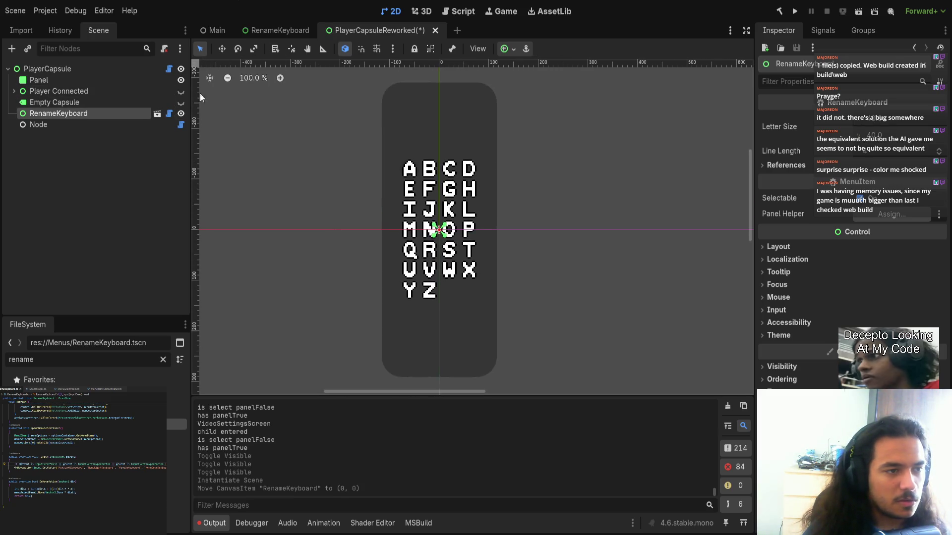
left_click(156, 114)
left_click(83, 80)
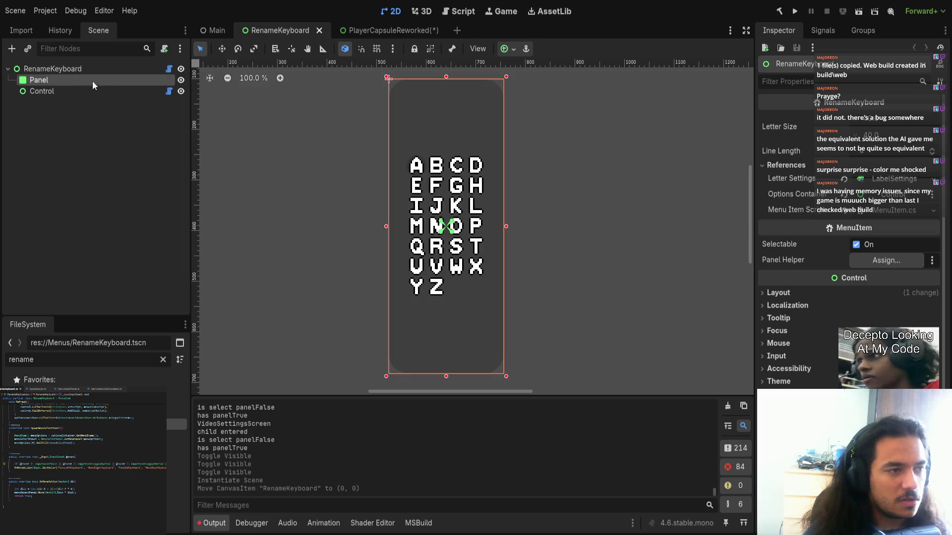
- Delete the background Panel from RenameKeyboard and save the scene
key("Delete")
key("ctrl+s")
scroll(369, 122, "down", 4)
left_click(94, 69)
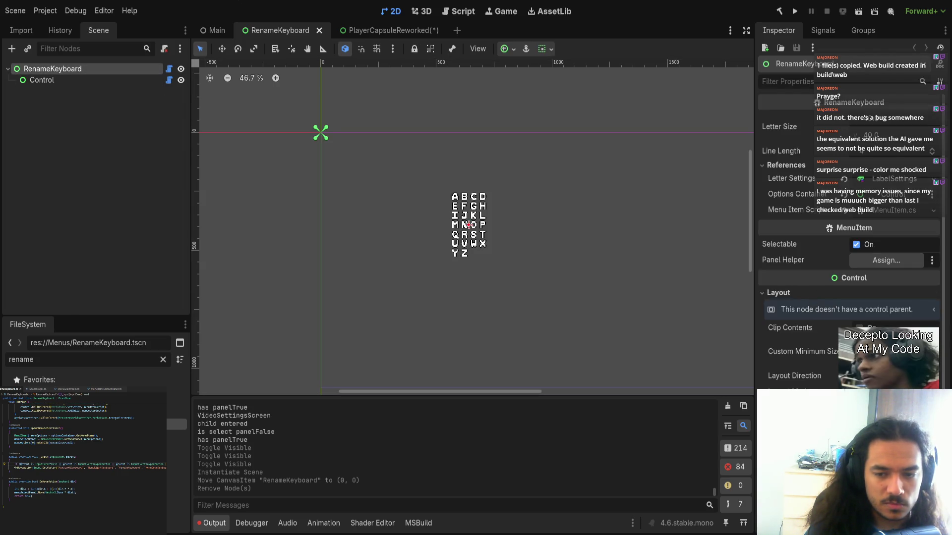
key("ctrl+s")
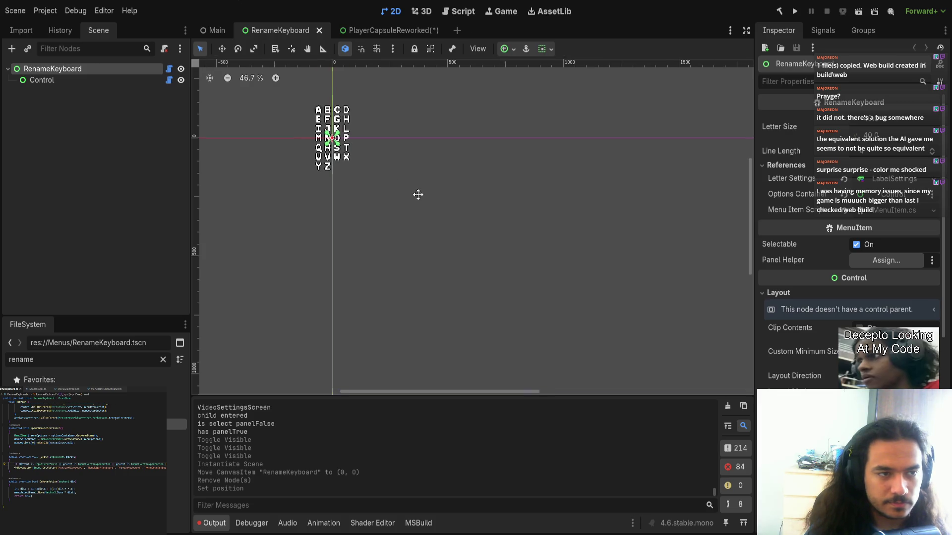
- Back in PlayerCapsuleReworked, reselect the RenameKeyboard instance and clear the output log
left_click(360, 31)
left_click(65, 102)
left_click(56, 112)
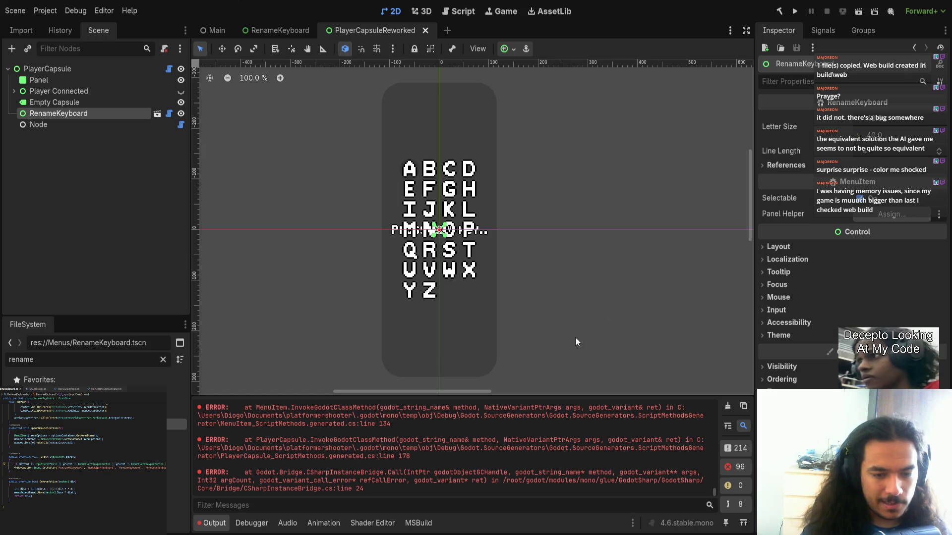
left_click(727, 405)
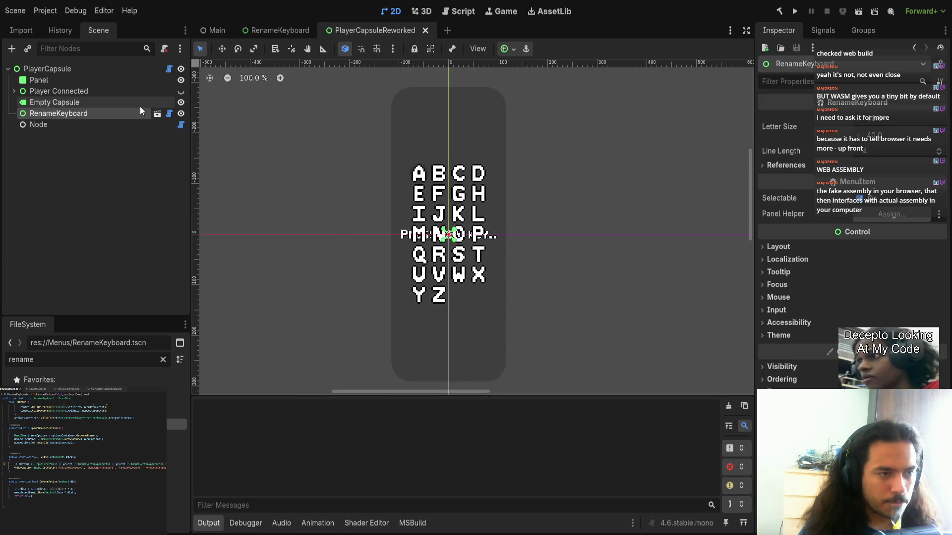
- Open the PlayerMenuInput.cs script attached to Node
left_click(180, 125)
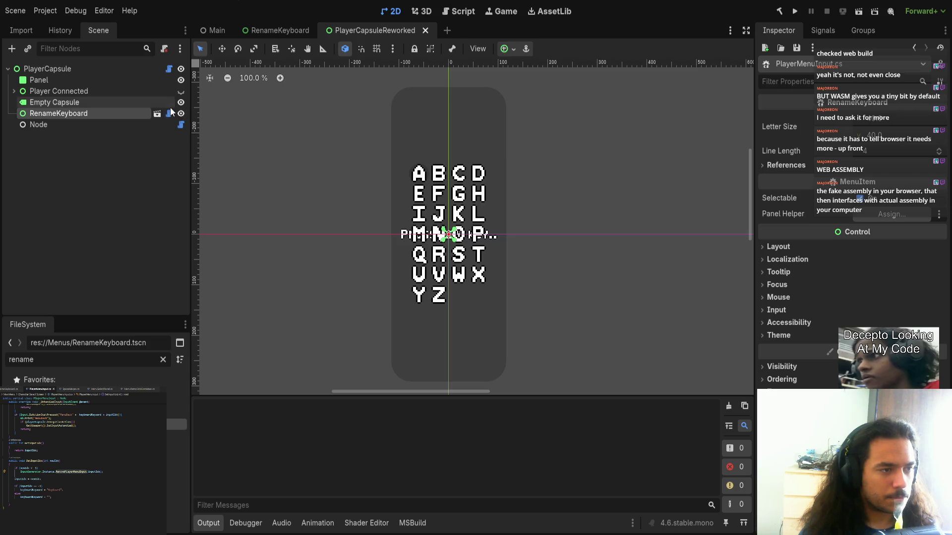
- Open PlayerCapsule.cs from the PlayerCapsule root node and scroll through it
left_click(169, 68)
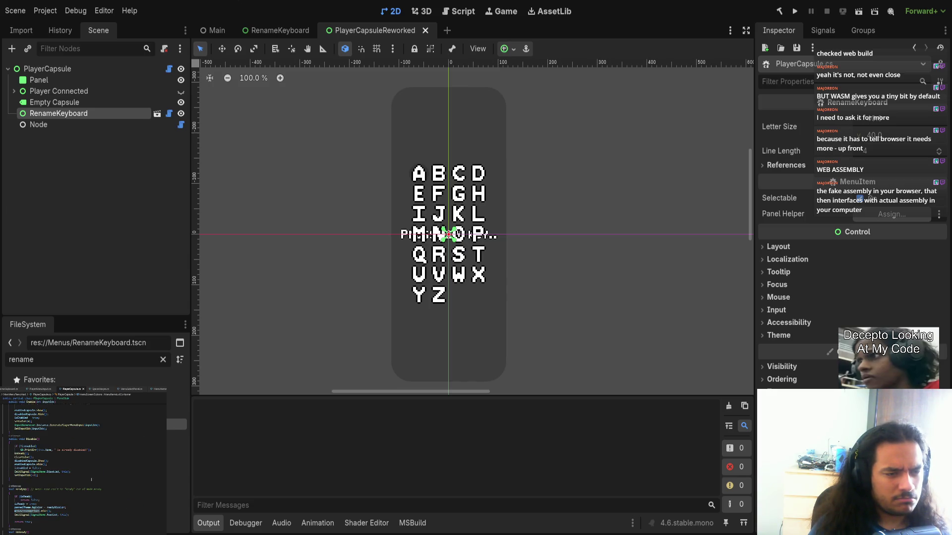
scroll(67, 483, "up", 10)
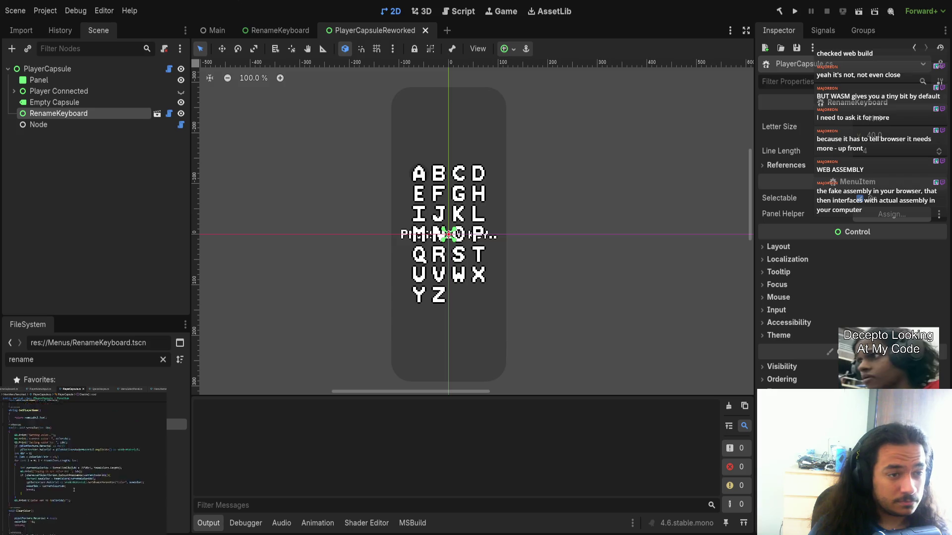
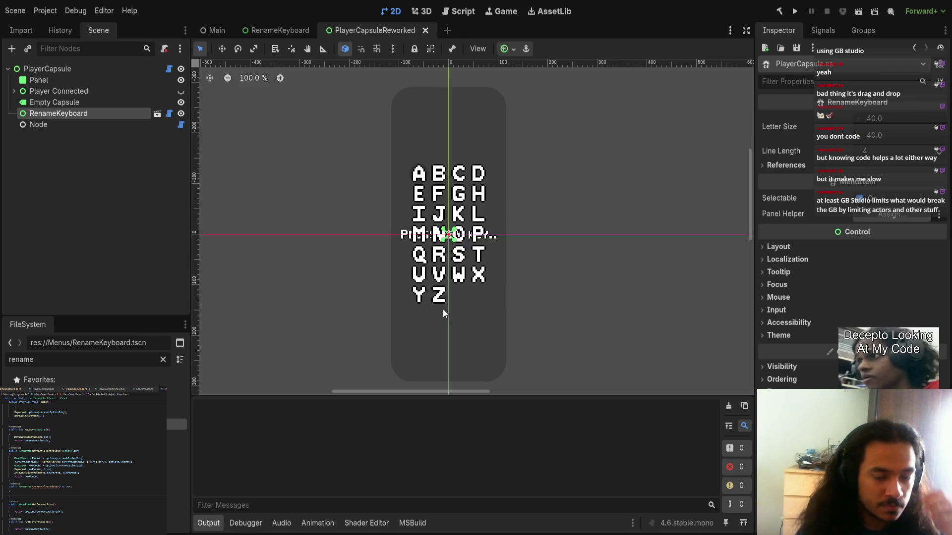
- Leave the keyboard capsule canvas and open the Main scene showing the Space Mages main menu
left_click_drag(442, 308, 427, 302)
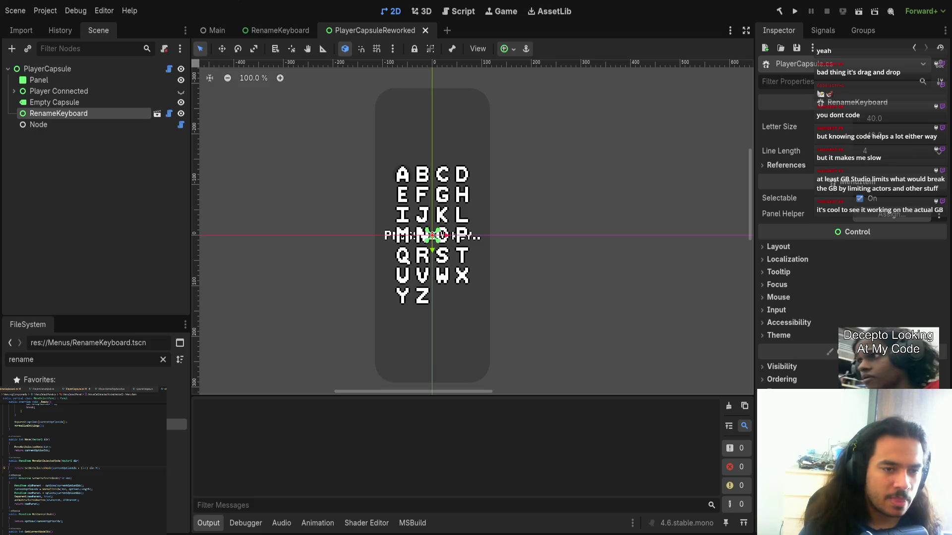
left_click(219, 31)
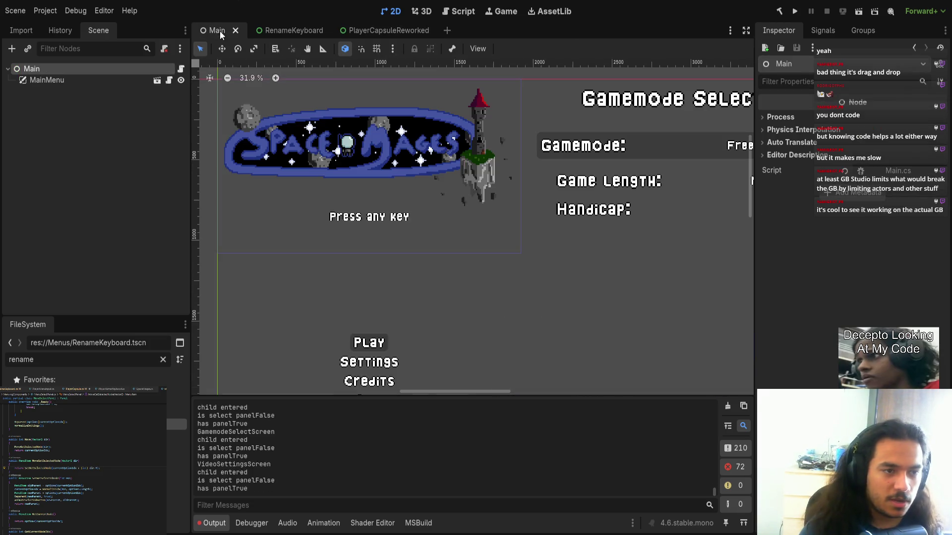
- Run the main scene, jump to the ToggleKeyboard build error in PlayerCapsule.cs, then run it again
scroll(510, 160, "down", 3)
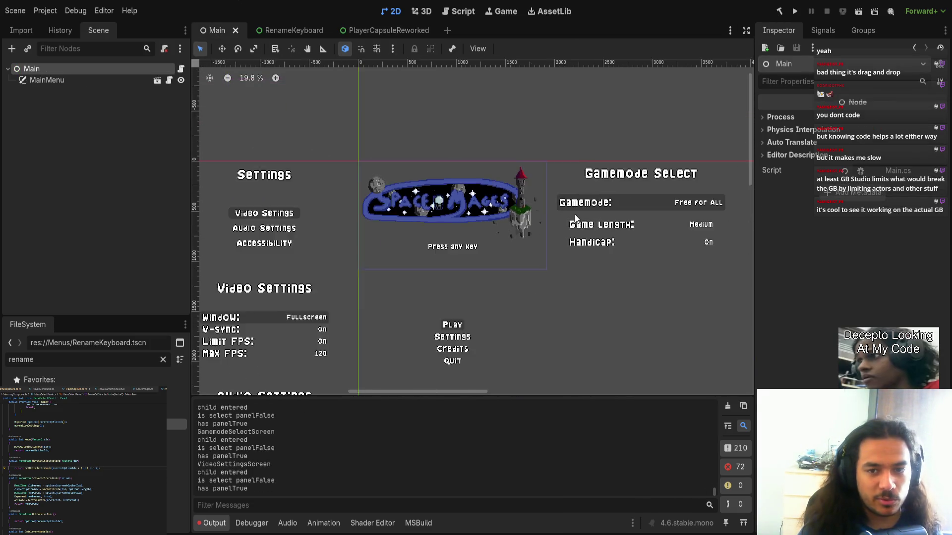
left_click(857, 11)
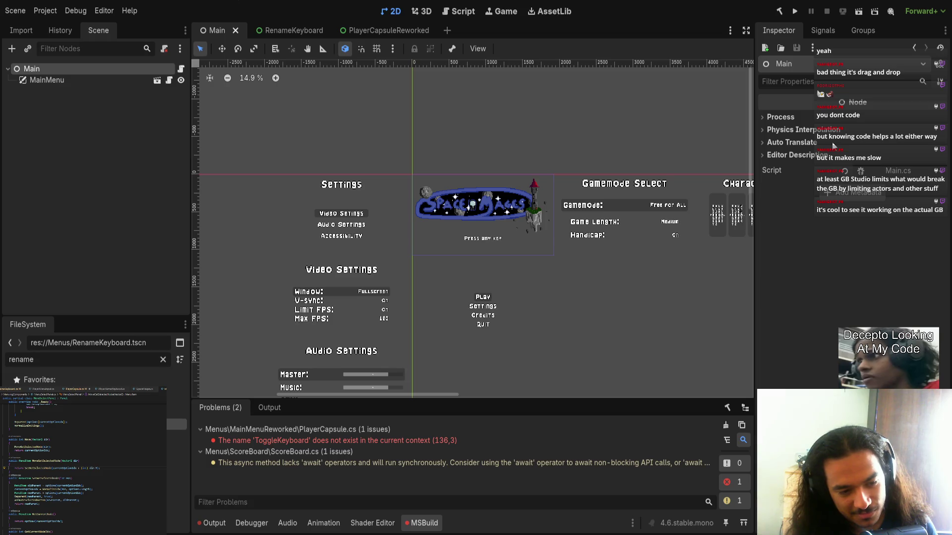
double_click(409, 440)
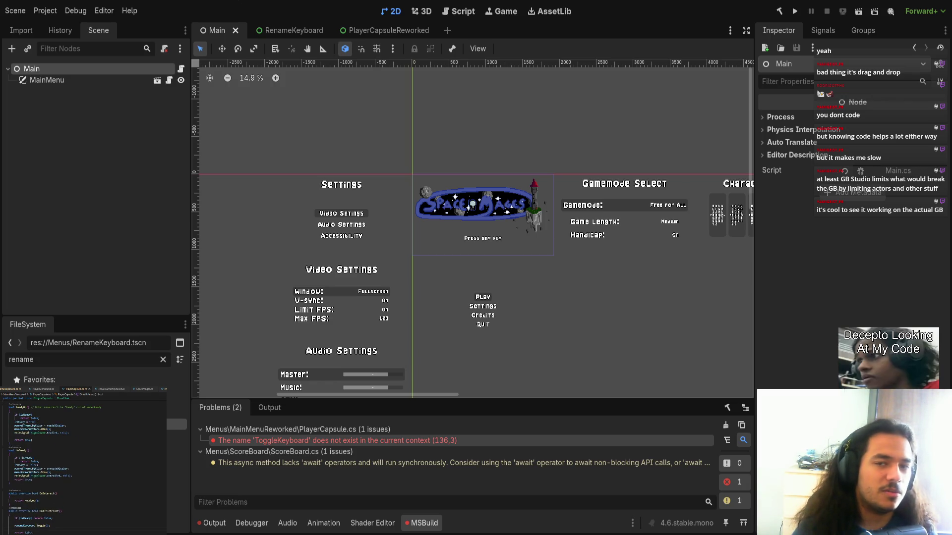
left_click(858, 11)
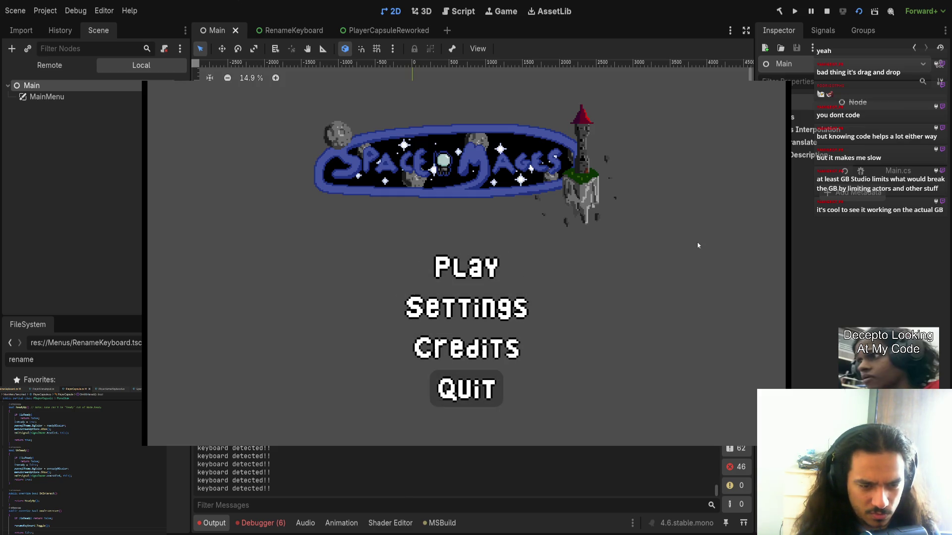
- In the running game, open Video Settings and set Window mode to Fullscreen
key("Return")
key("Down")
key("Down")
key("Down")
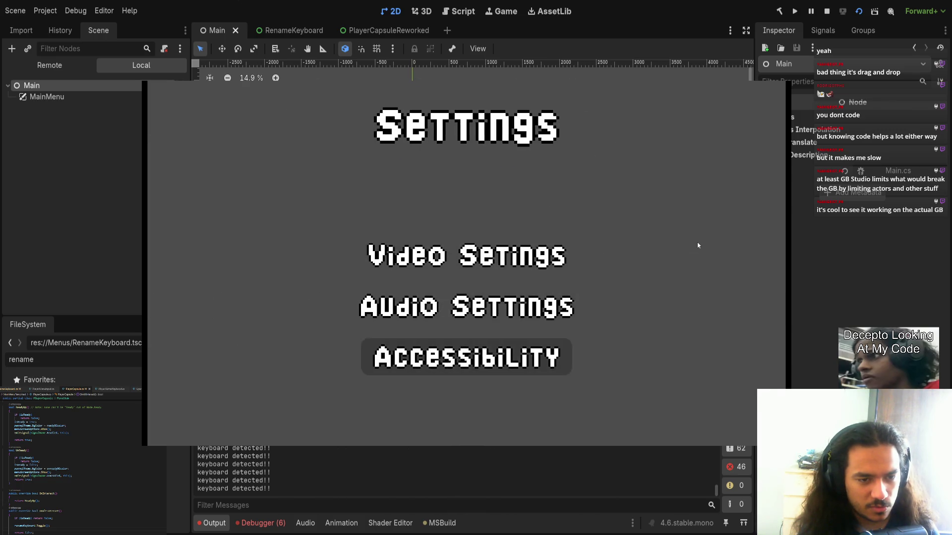
key("Return")
key("Down")
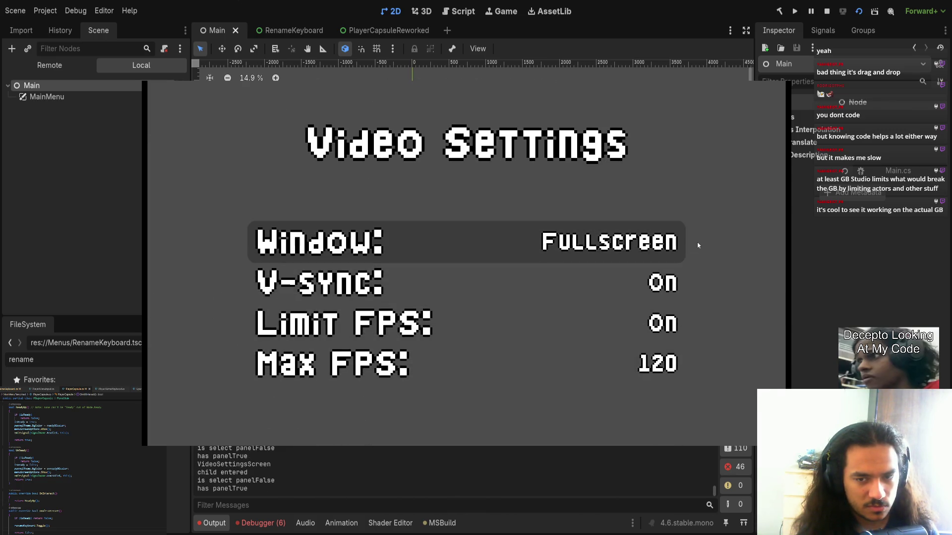
key("Down")
key("Down")
- Set Max FPS to 240 and back out to the game's main menu
key("Down")
key("Up")
key("Up")
key("Up")
key("Return")
key("Up")
key("Up")
key("Up")
key("Return")
key("Down")
key("Down")
key("Return")
key("Up")
key("Up")
key("Up")
key("Up")
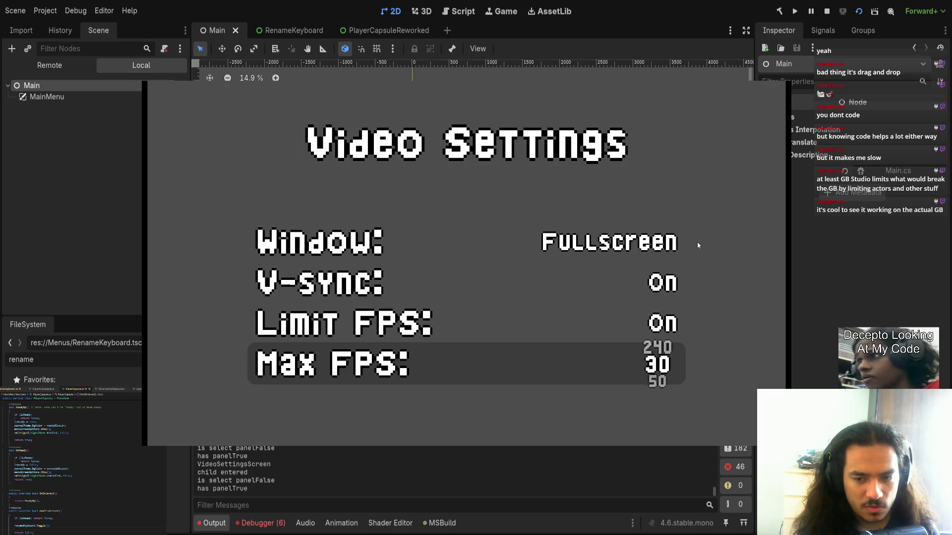
key("Up")
key("Return")
key("Up")
key("Up")
key("Escape")
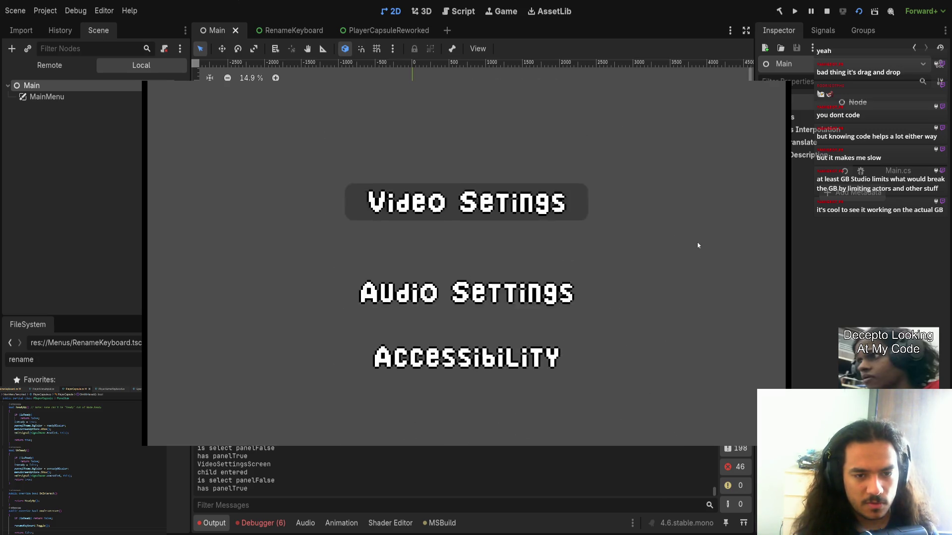
key("Escape")
- Pick Free for All in Gamemode Select, advance to Character Select, then stop the game
key("Down")
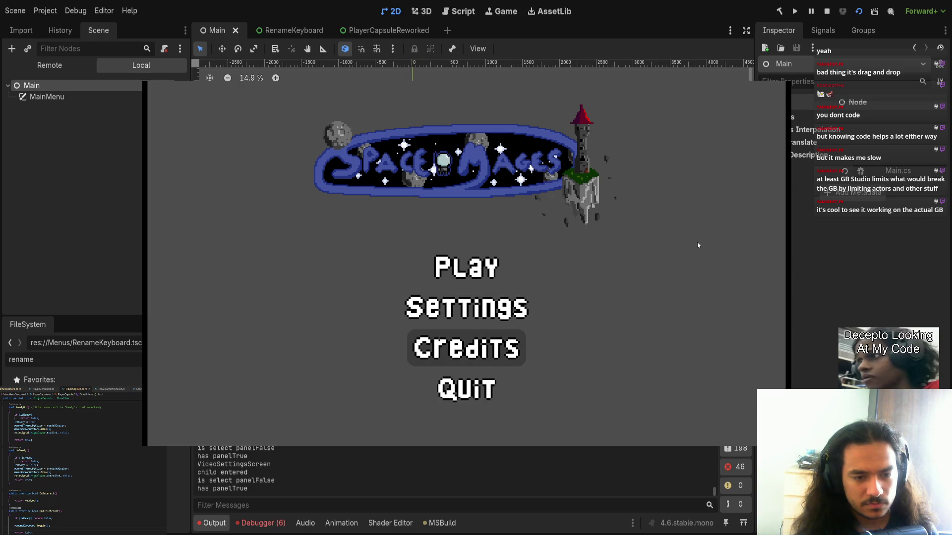
key("Up")
key("Up")
key("Return")
key("Return")
key("Down")
key("Down")
key("Down")
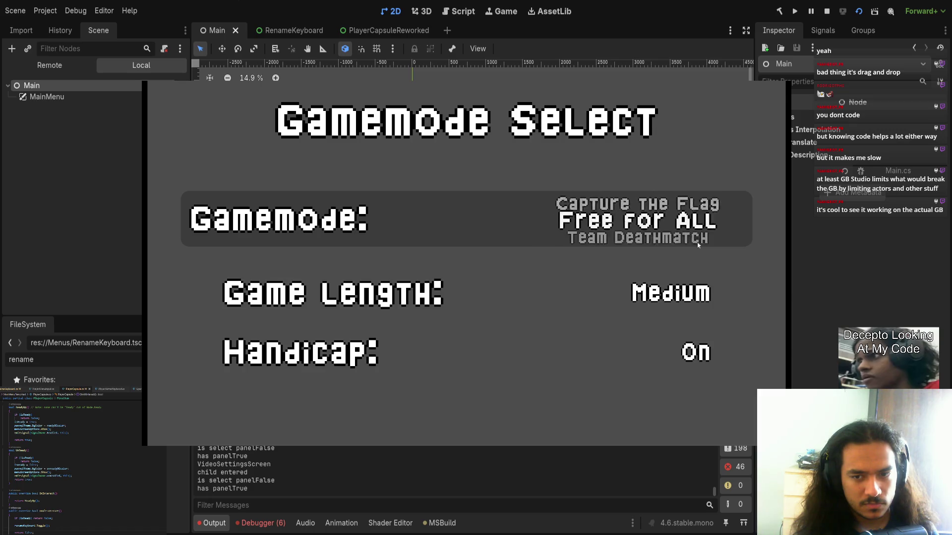
key("Return")
key("Return")
key("Down")
key("Down")
key("Down")
key("Down")
key("Return")
key("Down")
key("Down")
key("Escape")
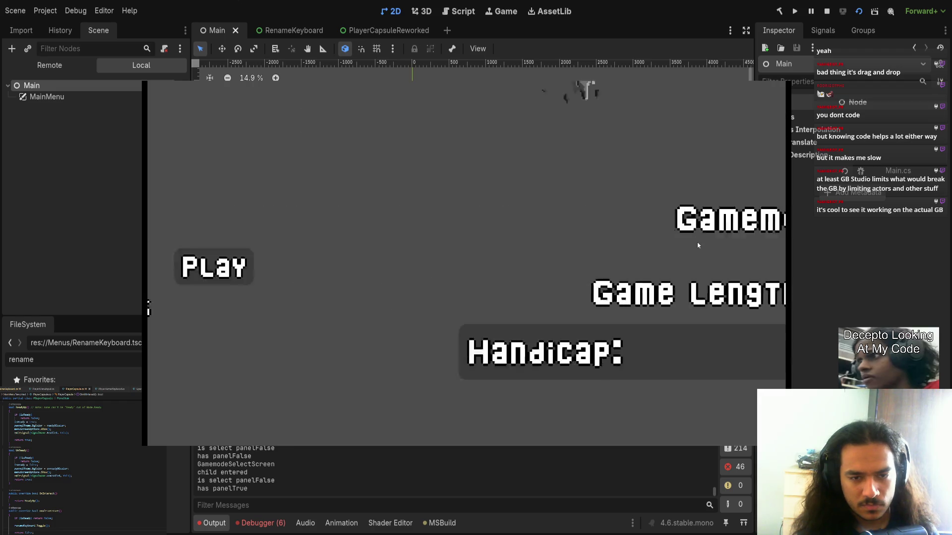
key("Return")
key("Return")
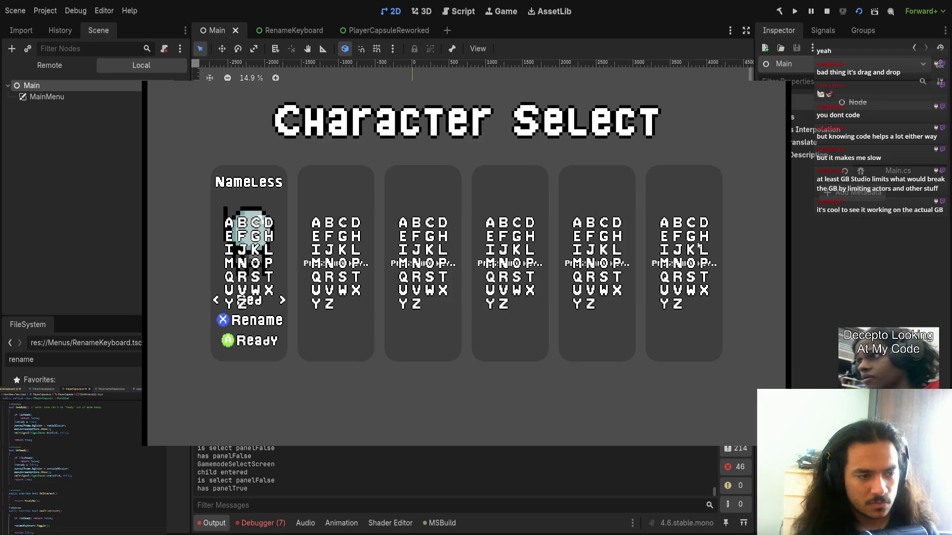
key("F8")
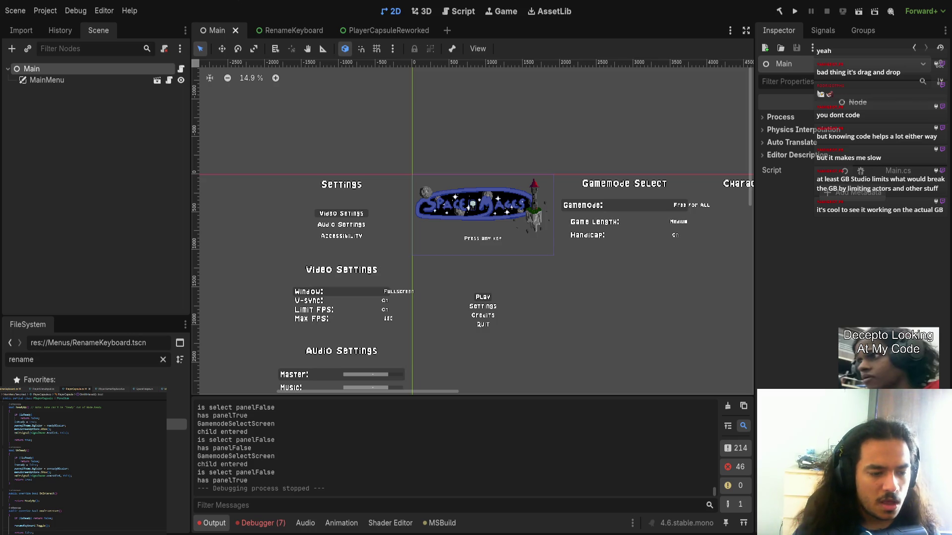
- Read the first NullReferenceException stack trace in the debugger Errors list, then clear all errors
left_click(262, 523)
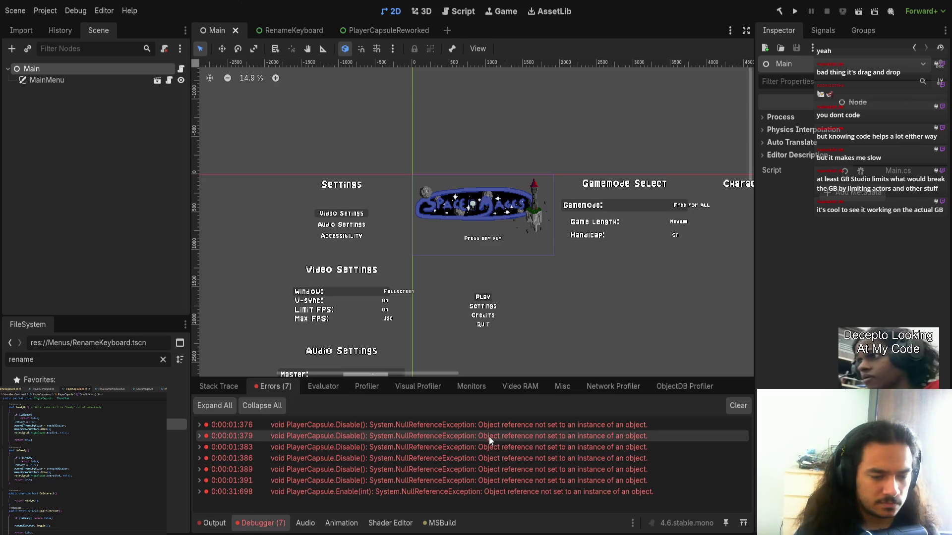
left_click(199, 425)
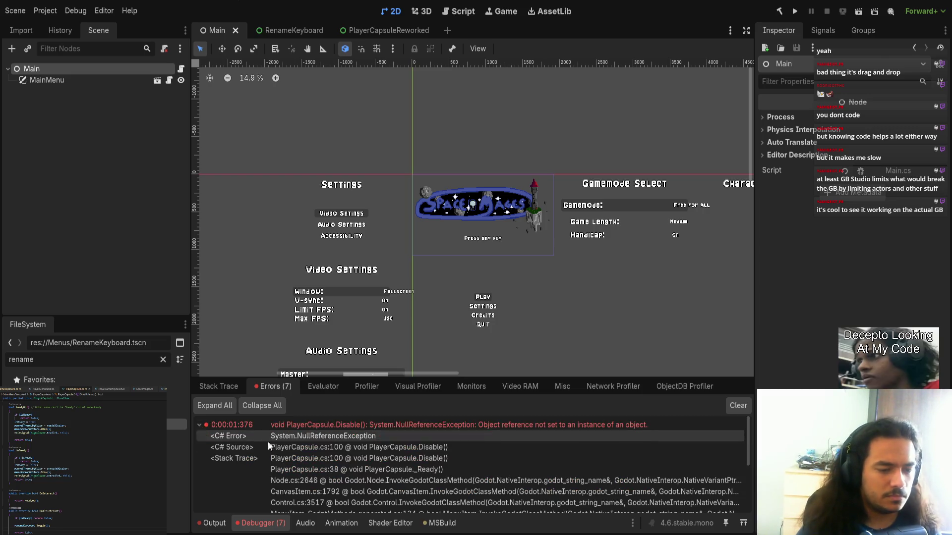
scroll(370, 479, "down", 3)
scroll(381, 476, "up", 3)
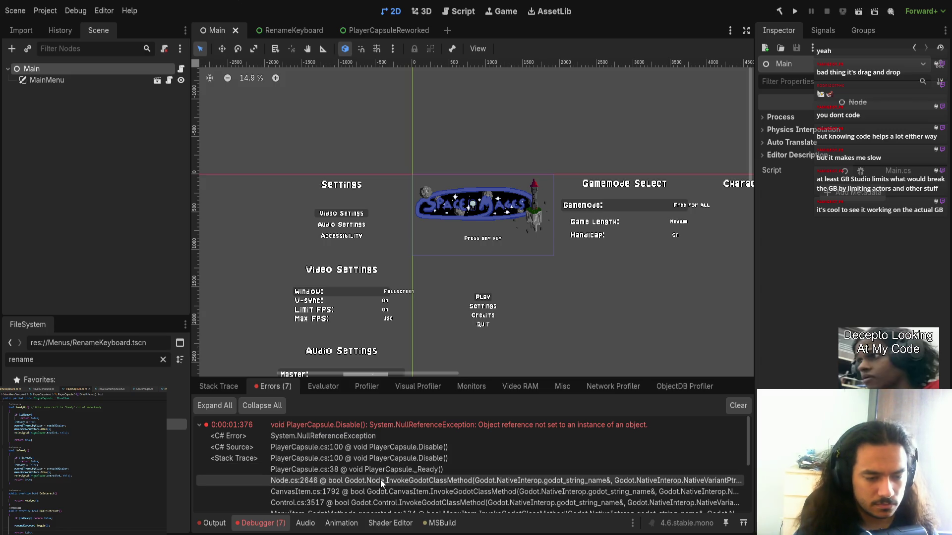
left_click(732, 412)
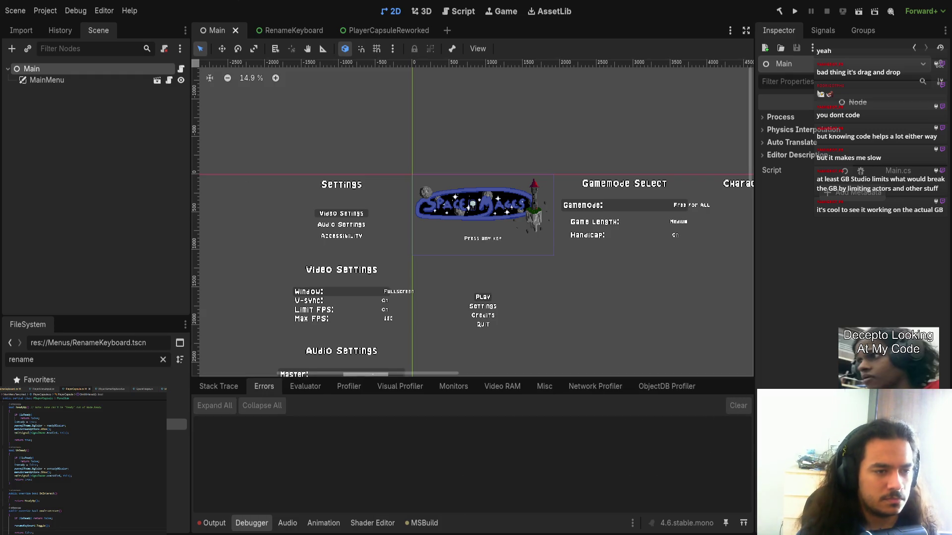
left_click(380, 31)
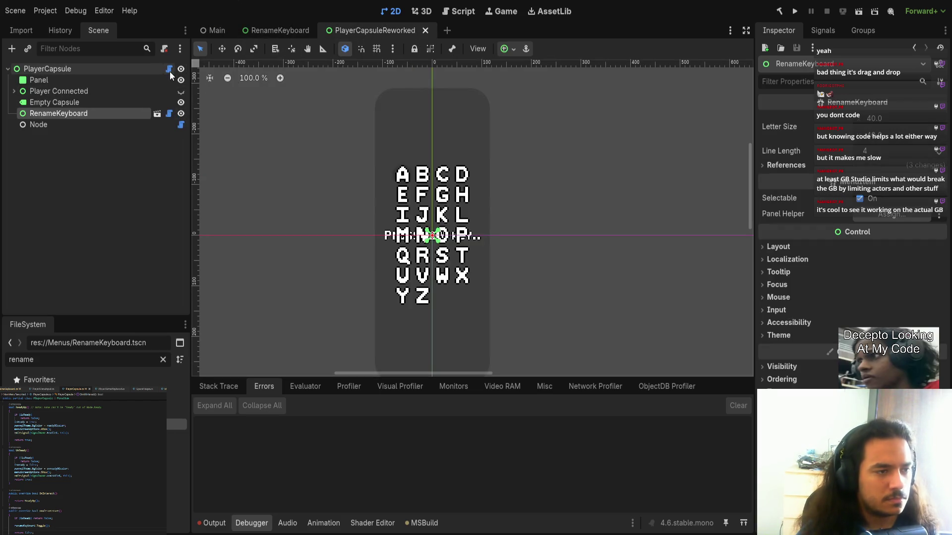
- Inspect the PlayerCapsule node, its Panel child, and PlayerCapsule's attached script
left_click(85, 70)
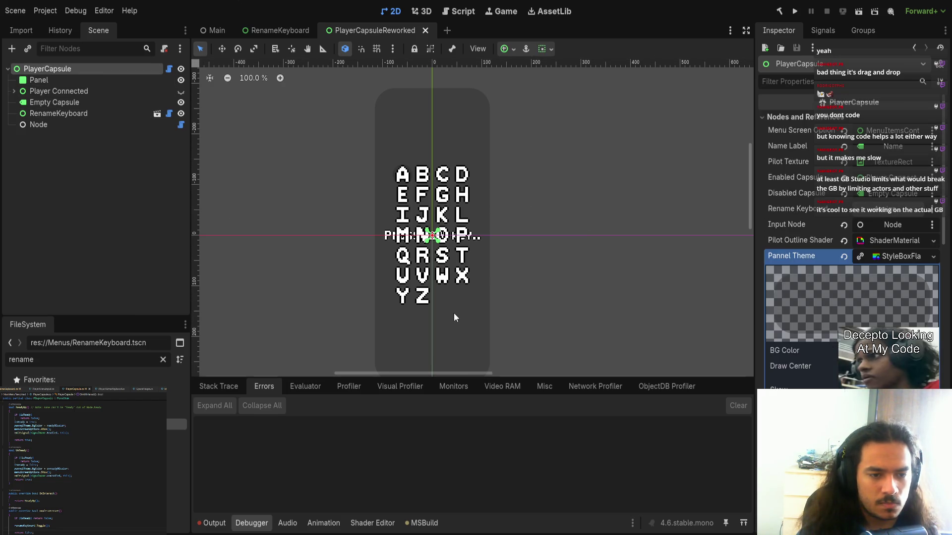
left_click(169, 78)
left_click(169, 69)
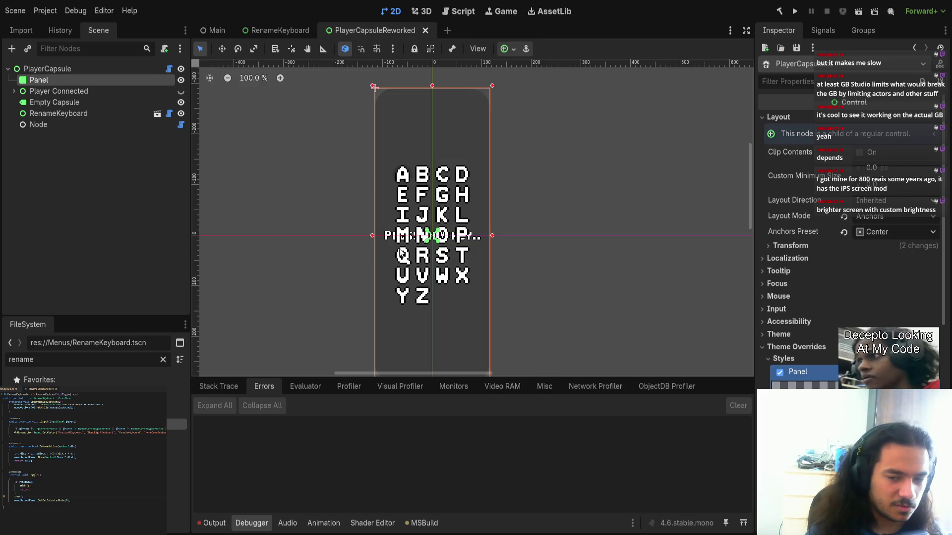
- Check the Empty Capsule and RenameKeyboard nodes, then open PlayerCapsule's script at _Ready()
scroll(347, 297, "down", 1)
left_click(324, 233)
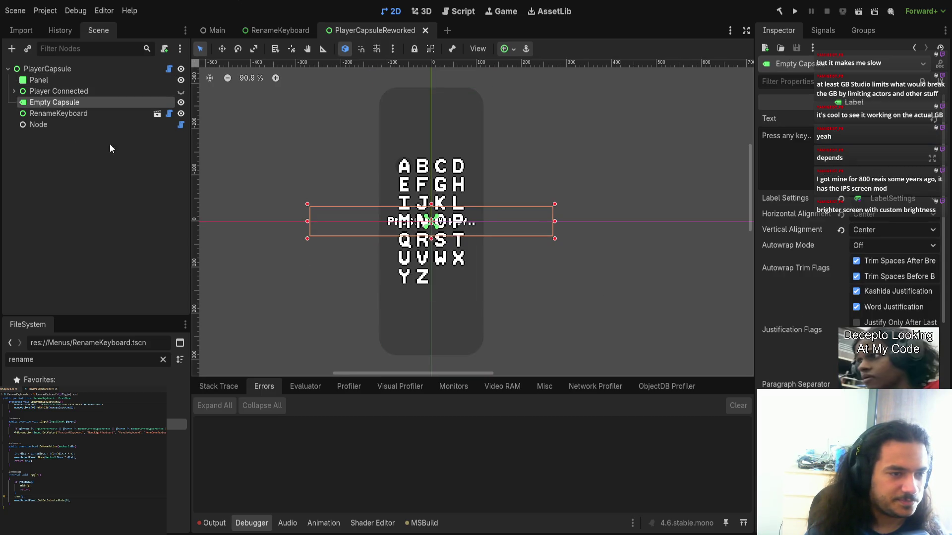
left_click(61, 113)
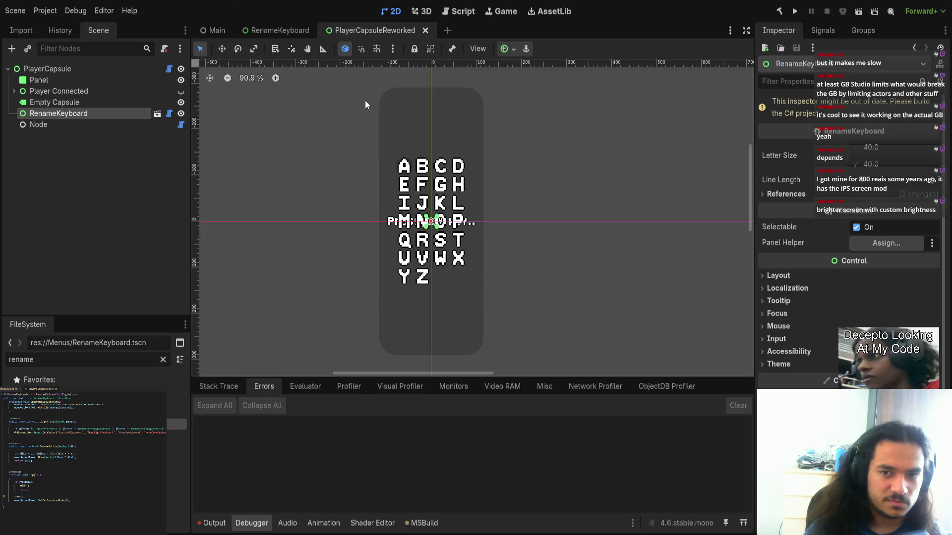
left_click(169, 68)
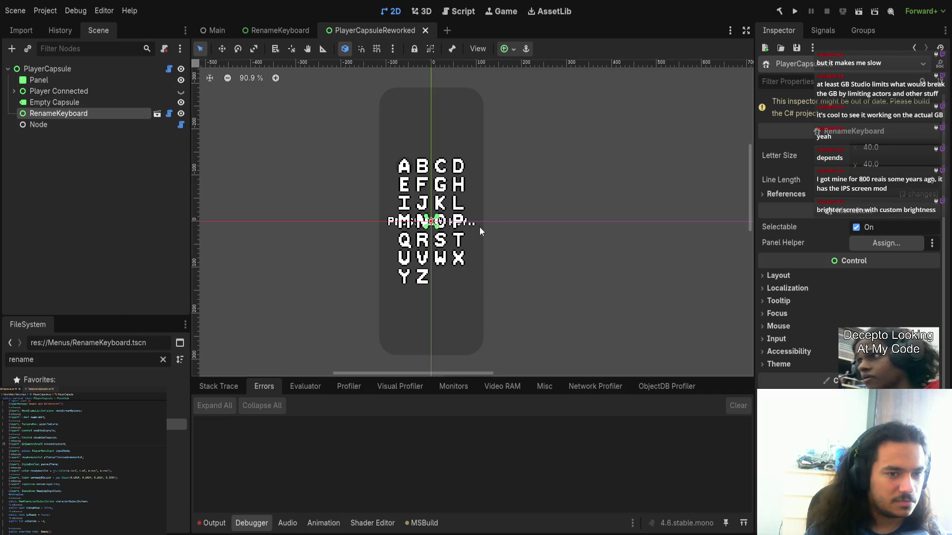
scroll(80, 472, "down", 6)
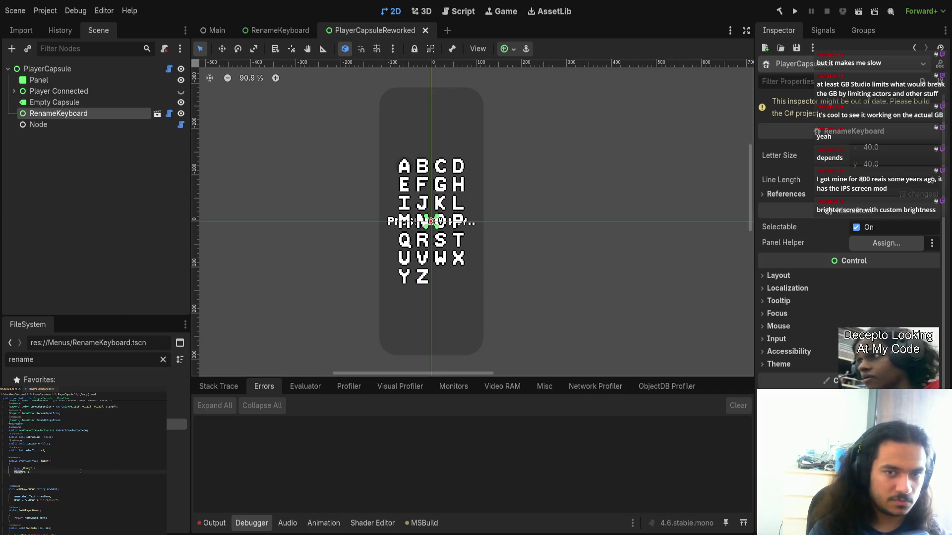
left_click(81, 471)
scroll(84, 466, "down", 10)
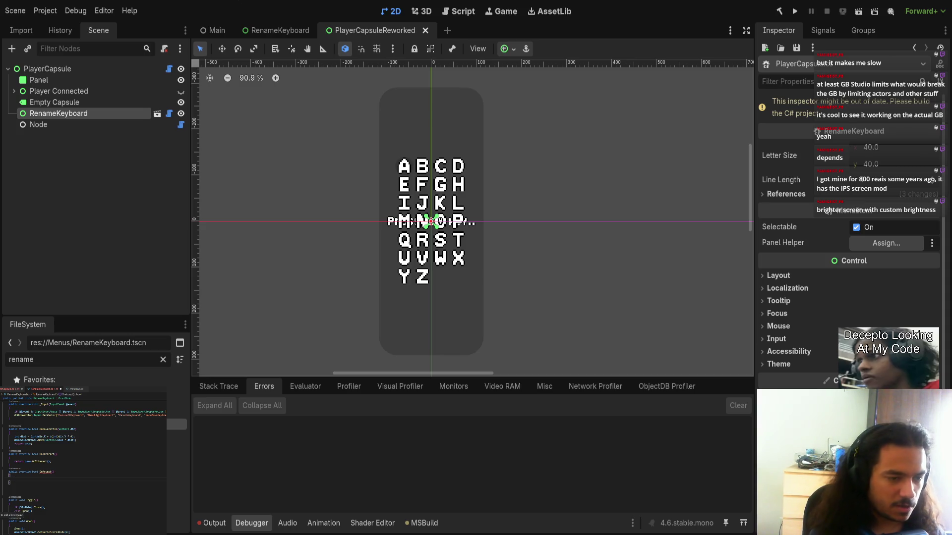
- Add a Close(); call to RenameKeyboard's OnAccept handler
type("Close();")
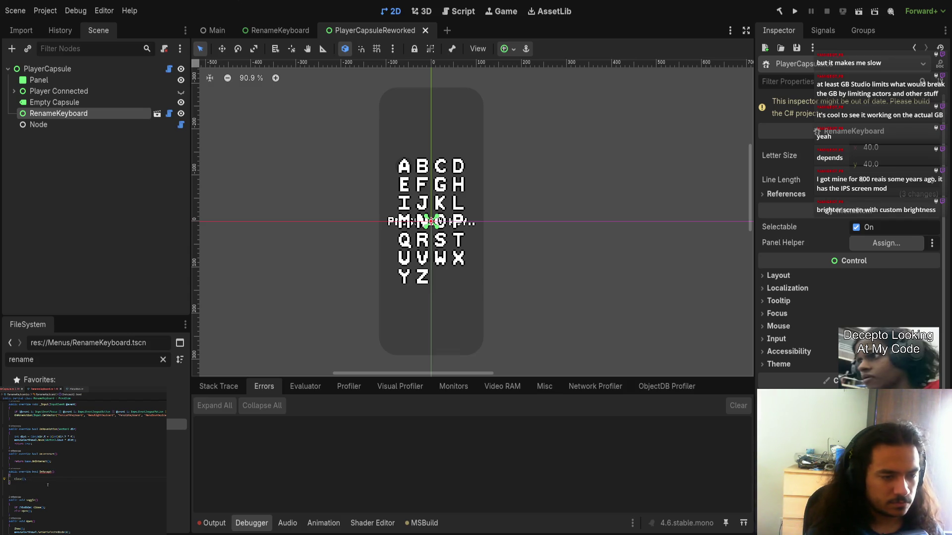
- Make OnAccept end with 'return Close();'
left_click(17, 480)
type("return")
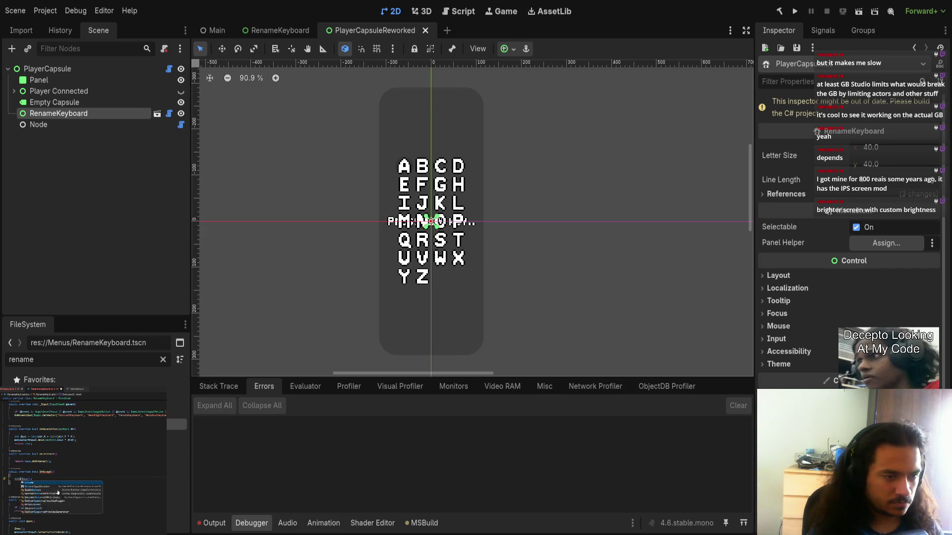
scroll(50, 511, "down", 4)
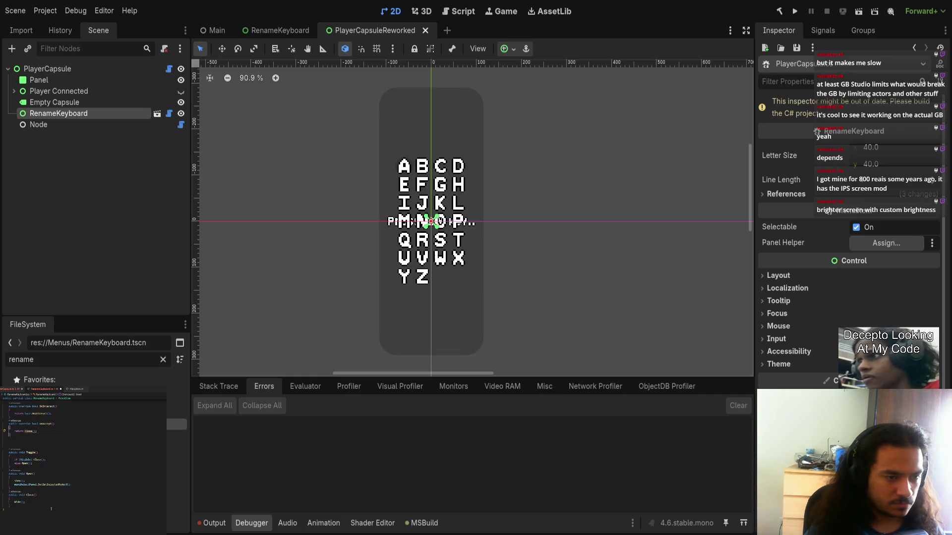
- Briefly make Close() a bool returning Visible, then revert it to void
double_click(20, 495)
type("bool")
left_click(29, 502)
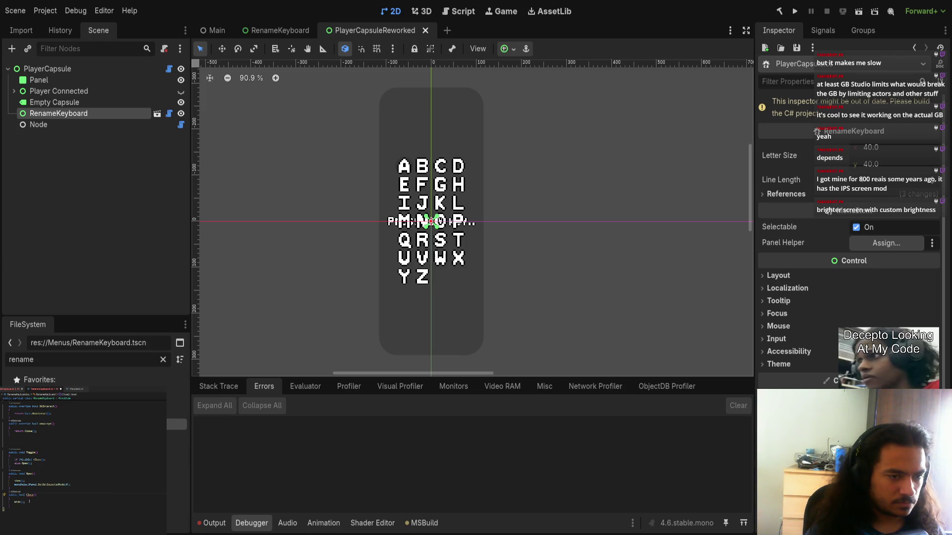
key("Return")
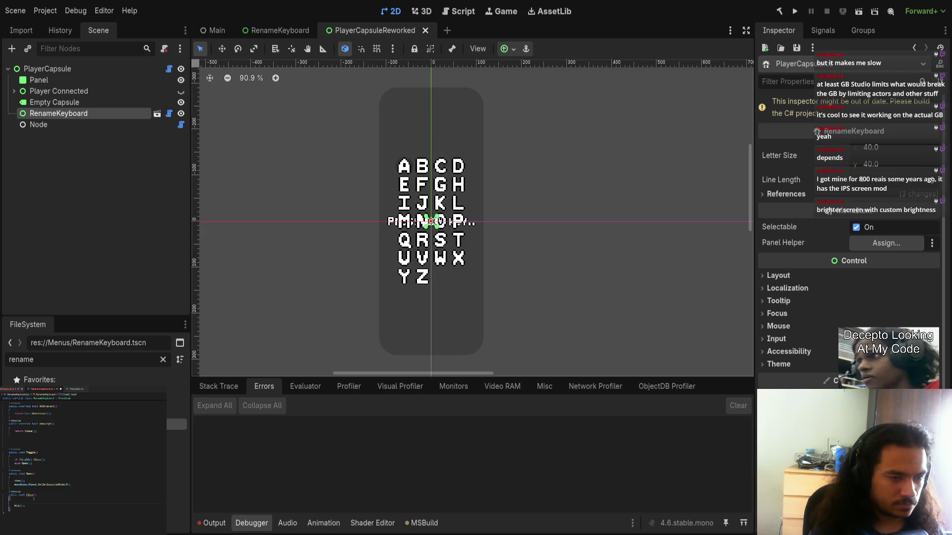
key("BackSpace")
type("return Visi")
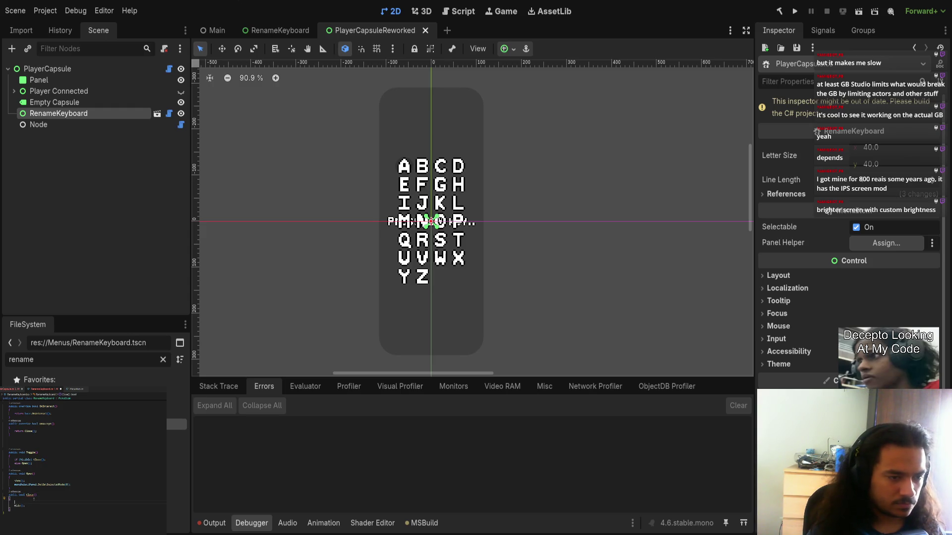
type("bl")
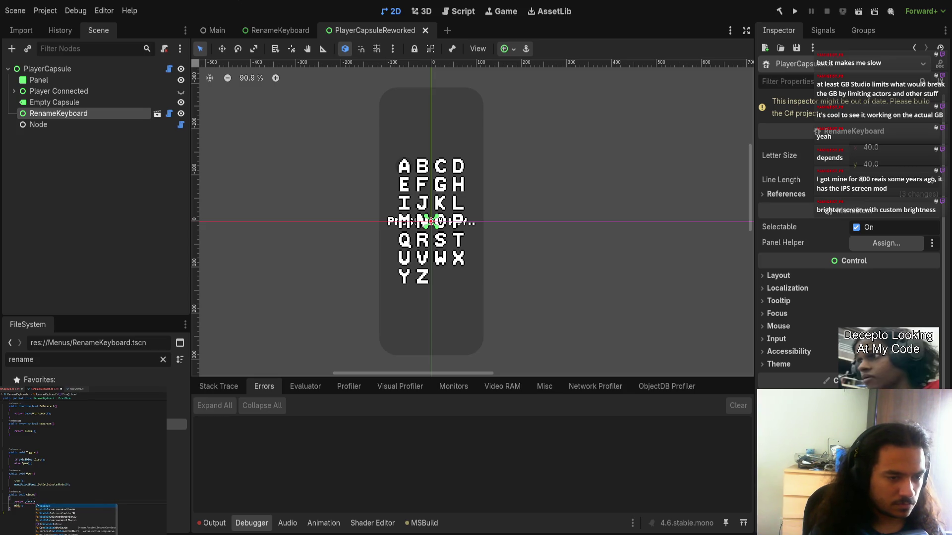
key("Return")
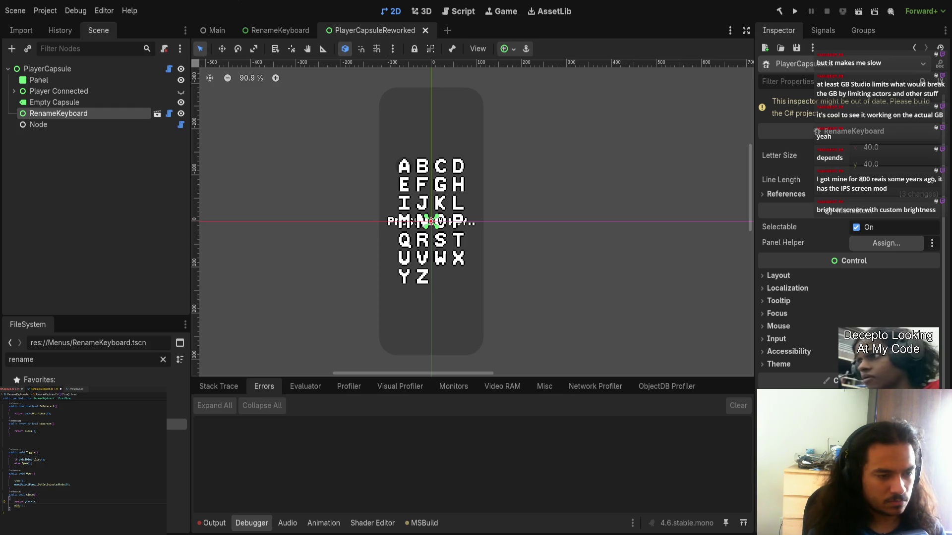
key("alt+Down")
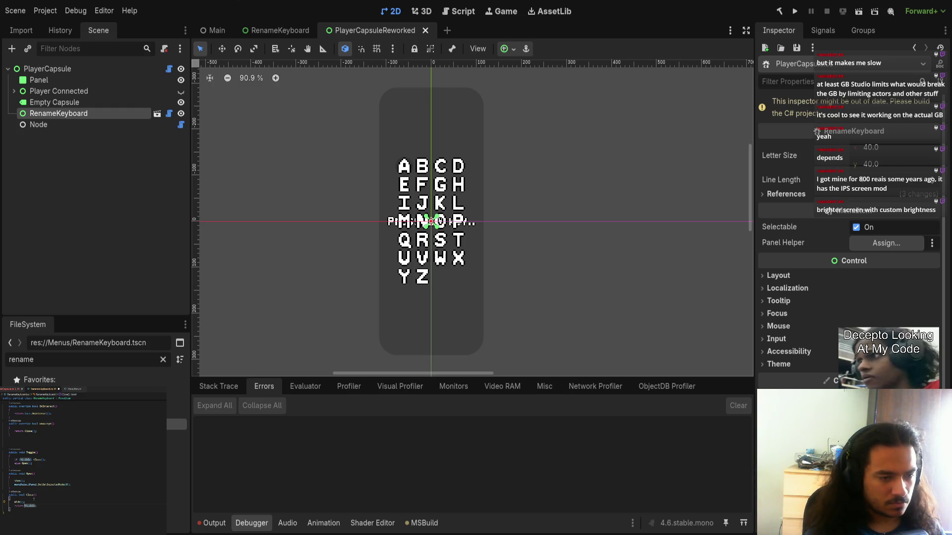
key("ctrl+shift+k")
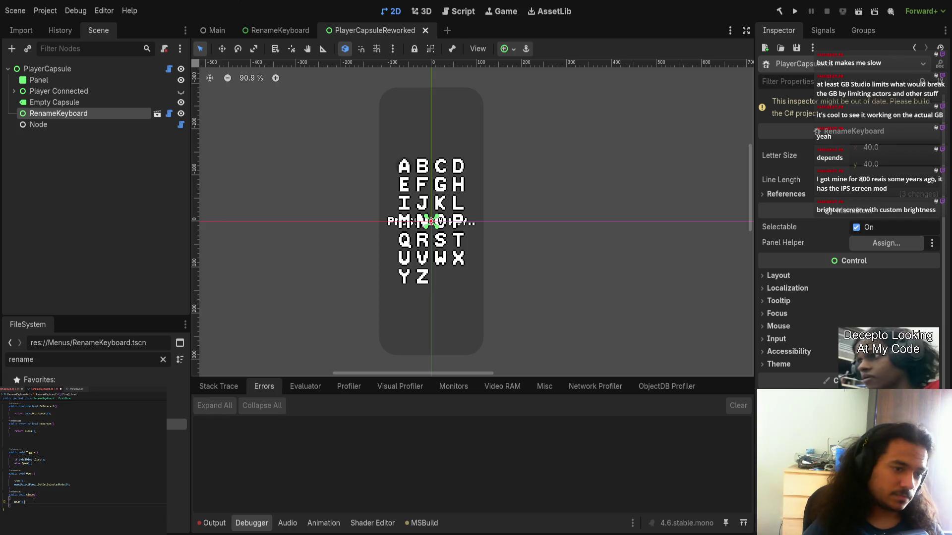
left_click(21, 495)
type("void")
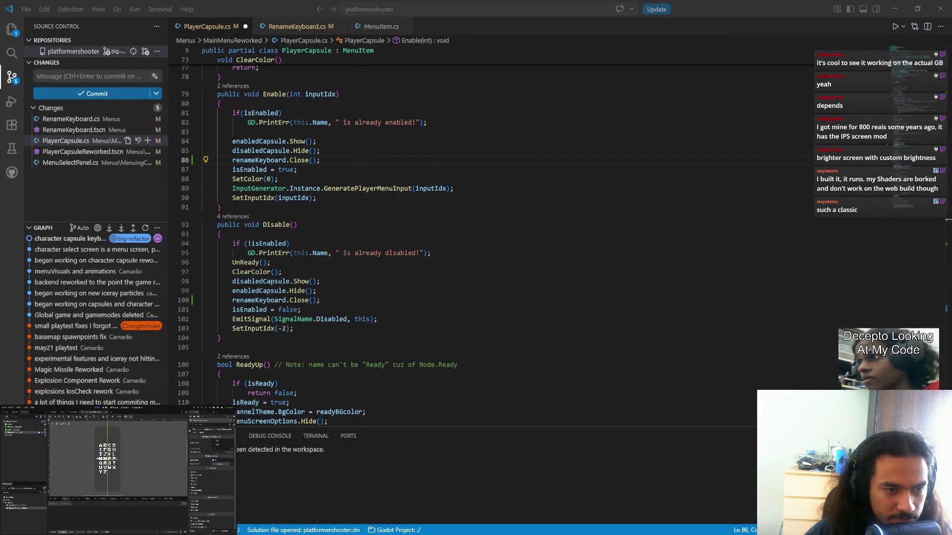
- Save PlayerCapsule.cs and glance at the MenuItem script before returning to RenameKeyboard
key("ctrl+s")
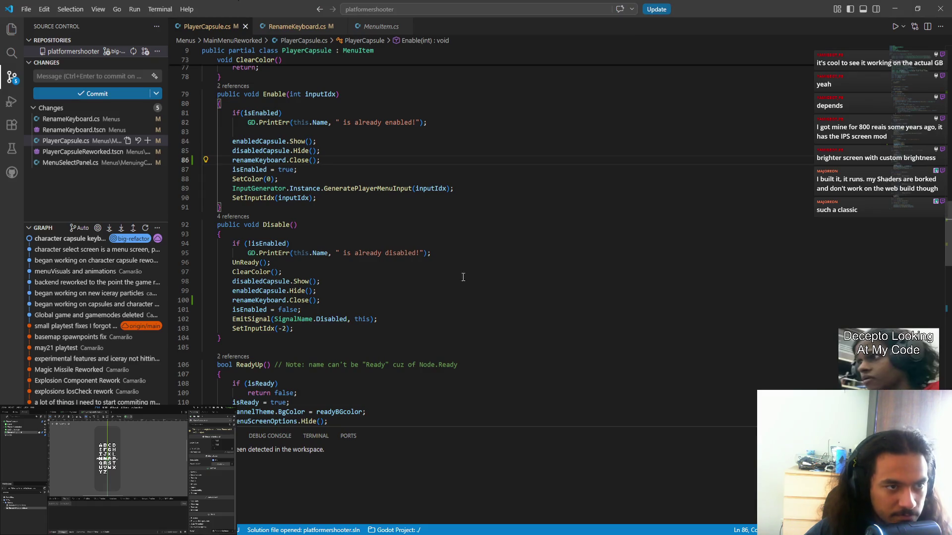
left_click(296, 27)
left_click(373, 26)
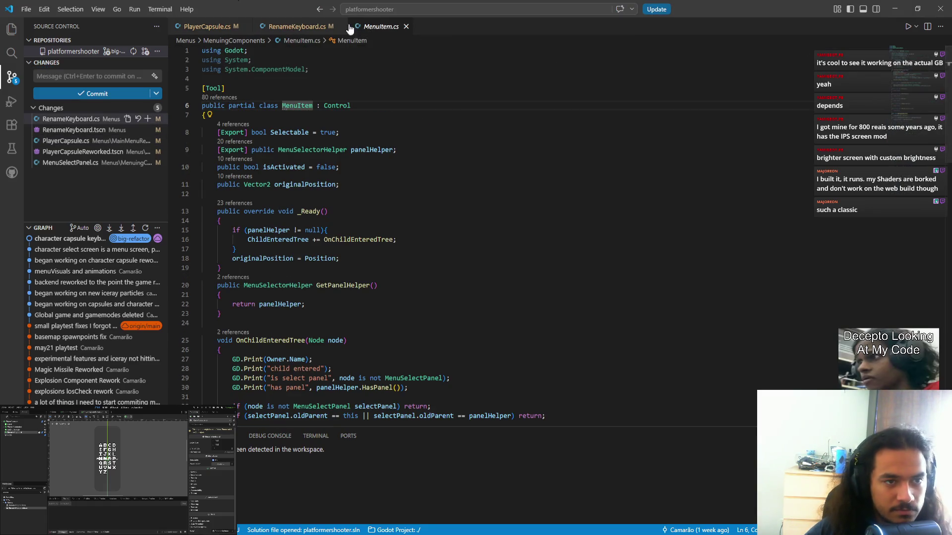
middle_click(369, 26)
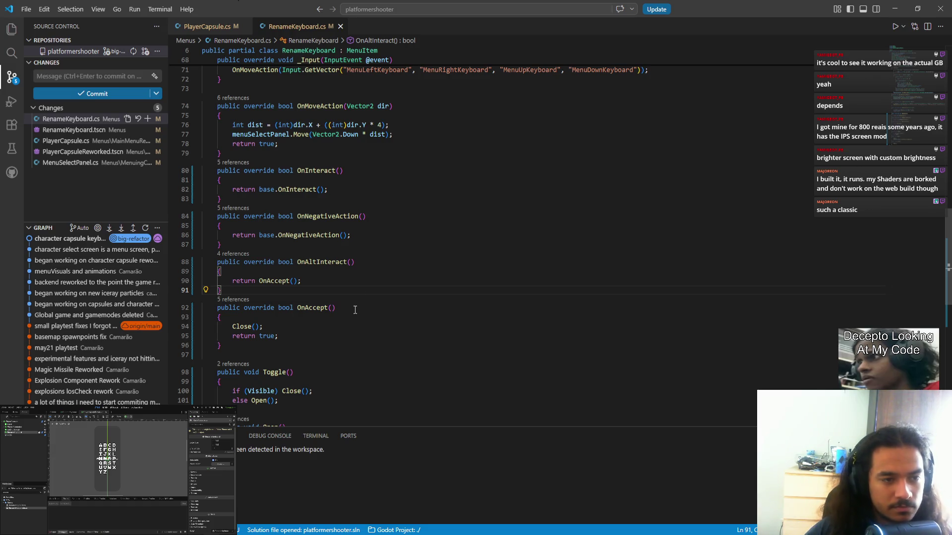
- Look up the base OnInteract definition in MenuItem.cs from line 82's base.OnInteract() call
left_click_drag(327, 189, 258, 189)
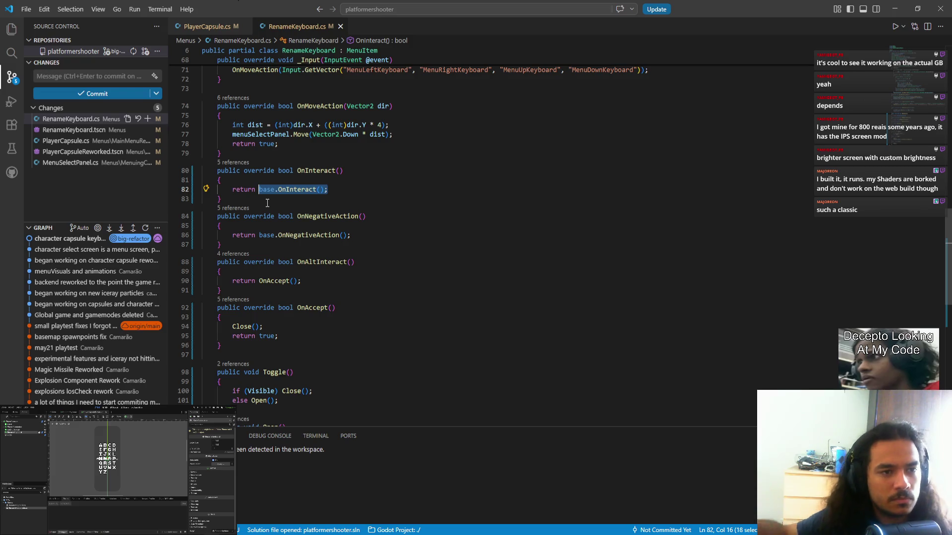
left_click(367, 51, "ctrl")
scroll(490, 270, "down", 4)
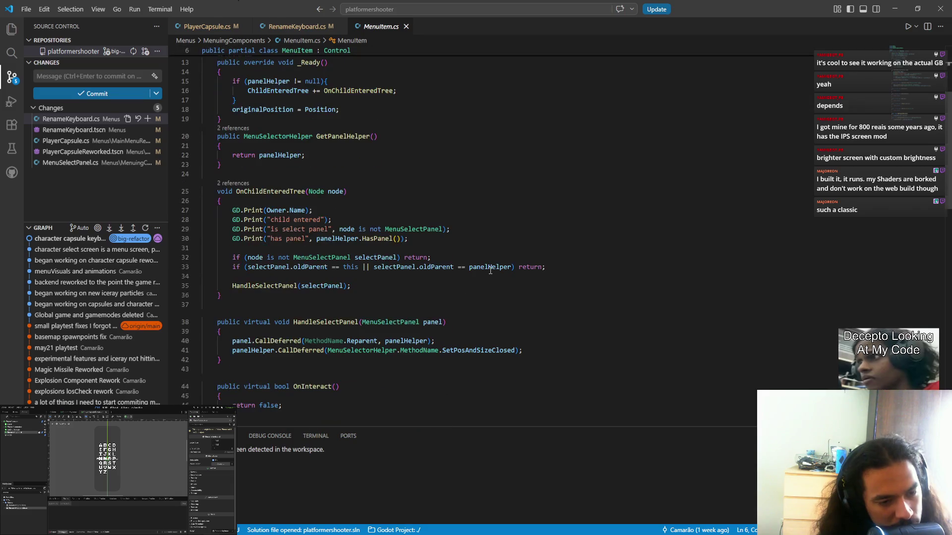
scroll(490, 270, "down", 3)
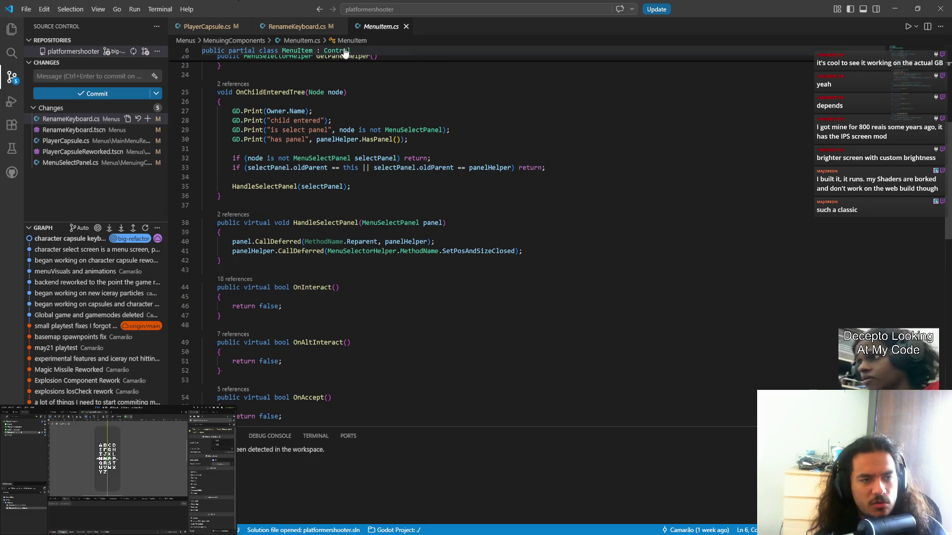
- Back in RenameKeyboard.cs, select the MenuItem base class on line 6
left_click(297, 26)
scroll(385, 99, "up", 10)
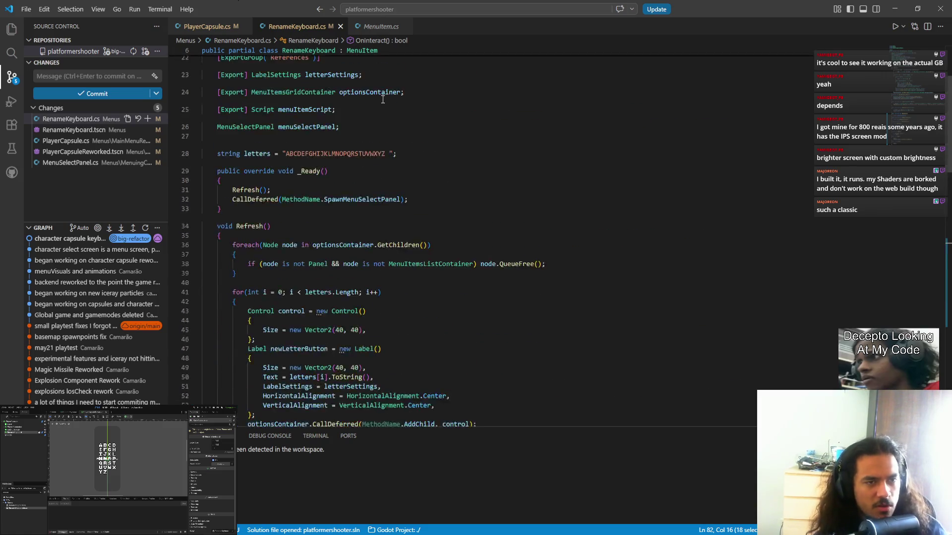
scroll(384, 98, "up", 5)
double_click(371, 105)
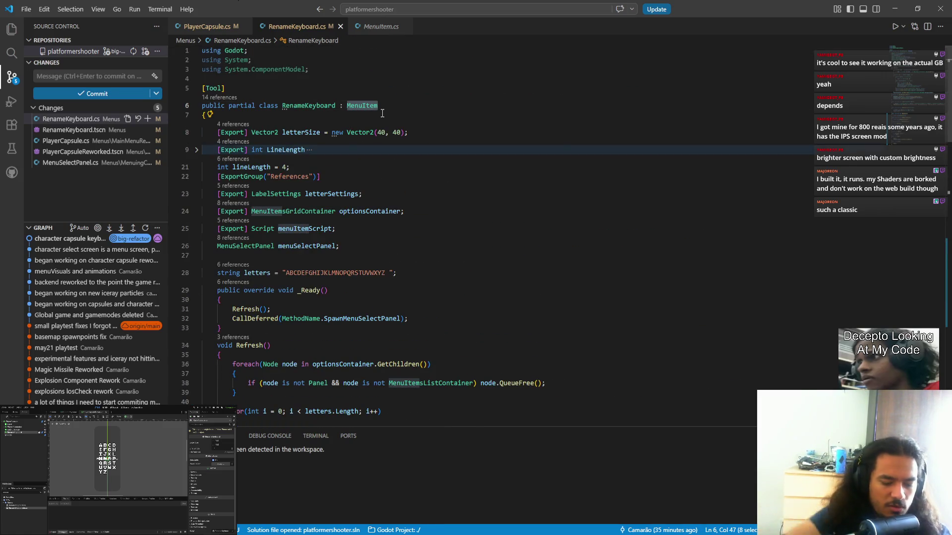
- Change the base class to Control and remove override from all four methods
type("Control")
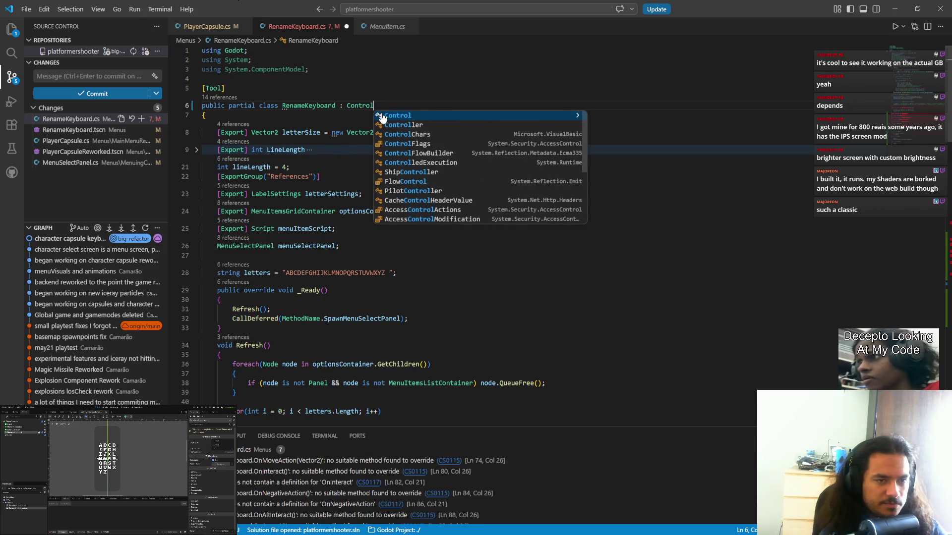
scroll(448, 319, "down", 15)
scroll(448, 319, "down", 10)
scroll(301, 305, "up", 7)
double_click(258, 240)
scroll(382, 294, "down", 3)
key("ctrl+d")
key("ctrl+d")
key("ctrl+d")
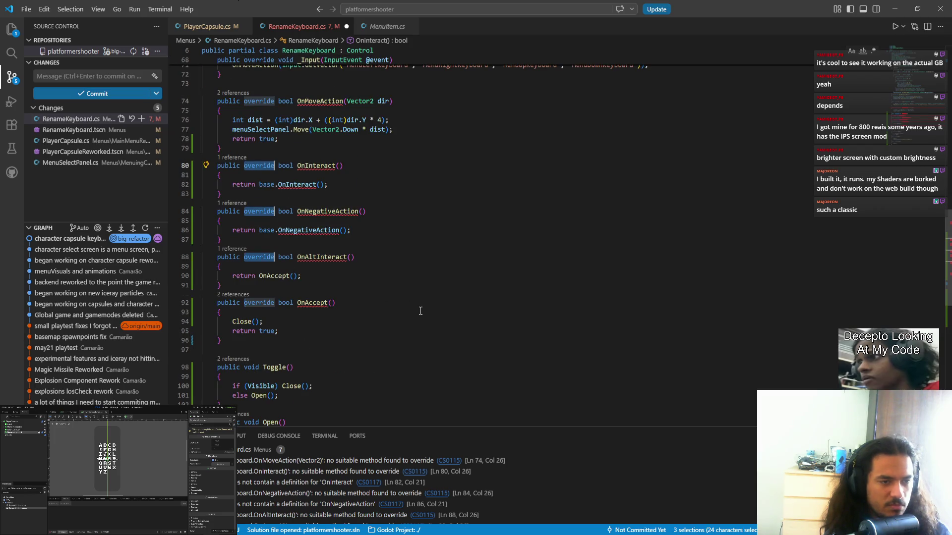
key("BackSpace")
key("BackSpace")
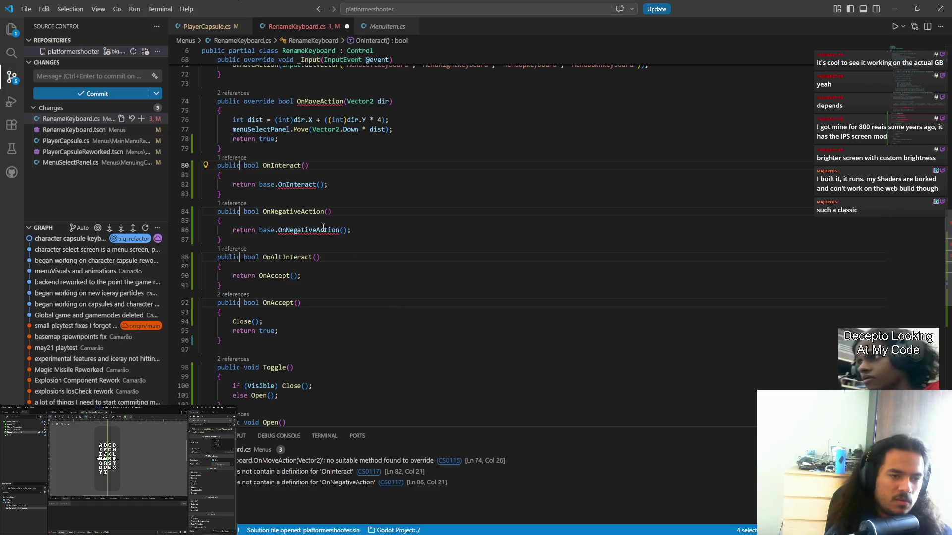
- Delete the base-call return lines in OnInteract and OnNegativeAction
left_click_drag(349, 185, 347, 177)
key("BackSpace")
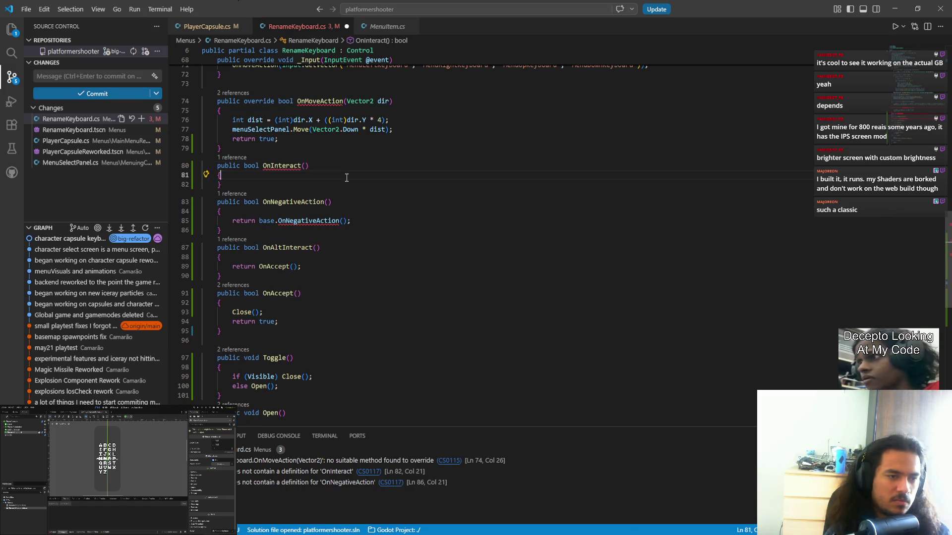
left_click_drag(357, 220, 221, 211)
key("BackSpace")
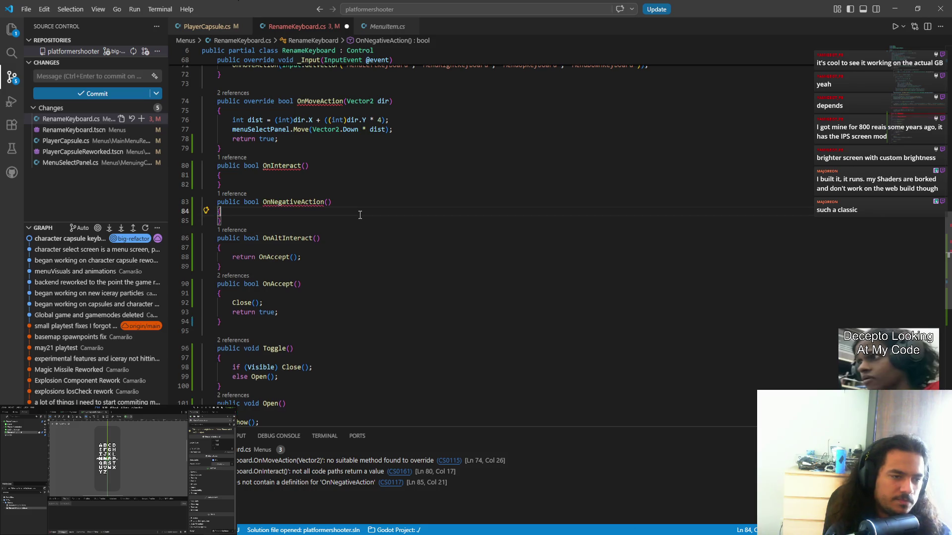
- Change OnInteract and OnNegativeAction from bool to string and begin a return line in OnInteract
double_click(251, 165)
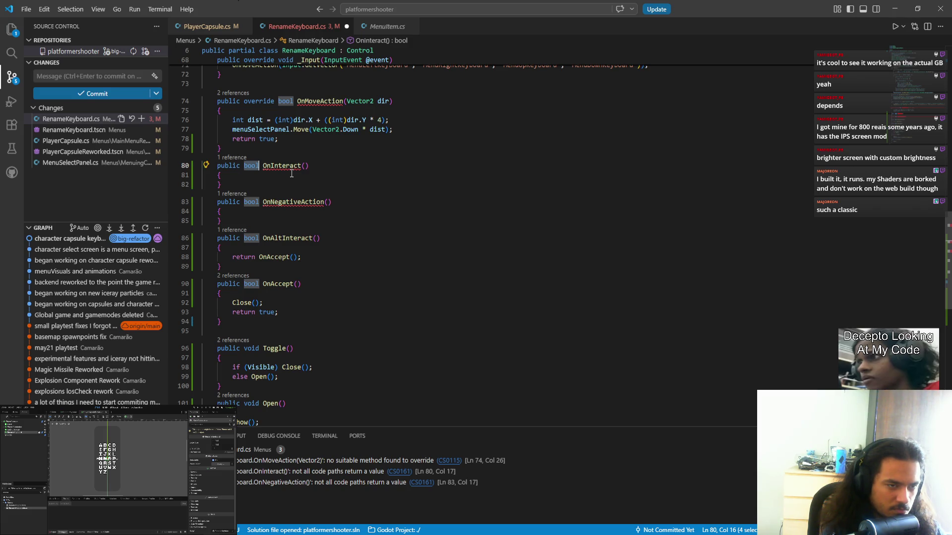
type("string")
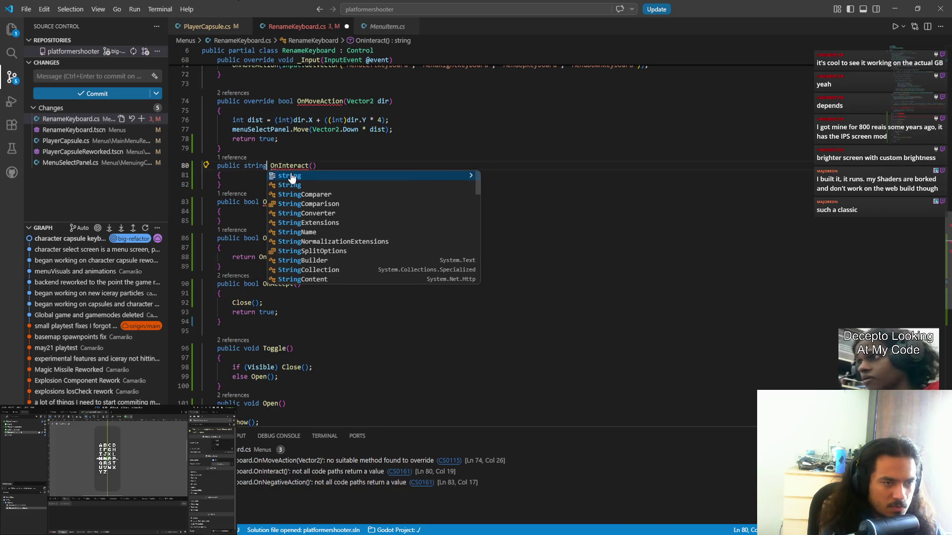
double_click(252, 201)
type("string")
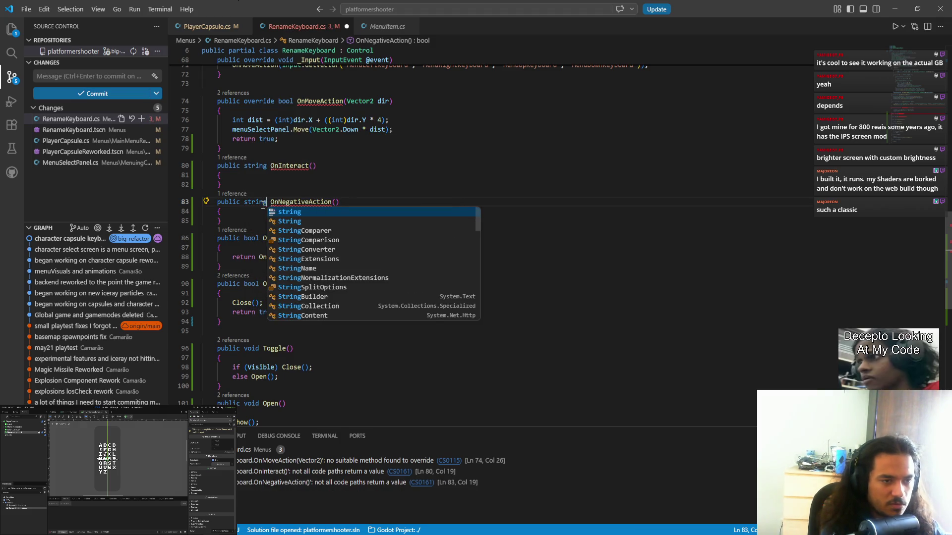
key("Up")
key("Escape")
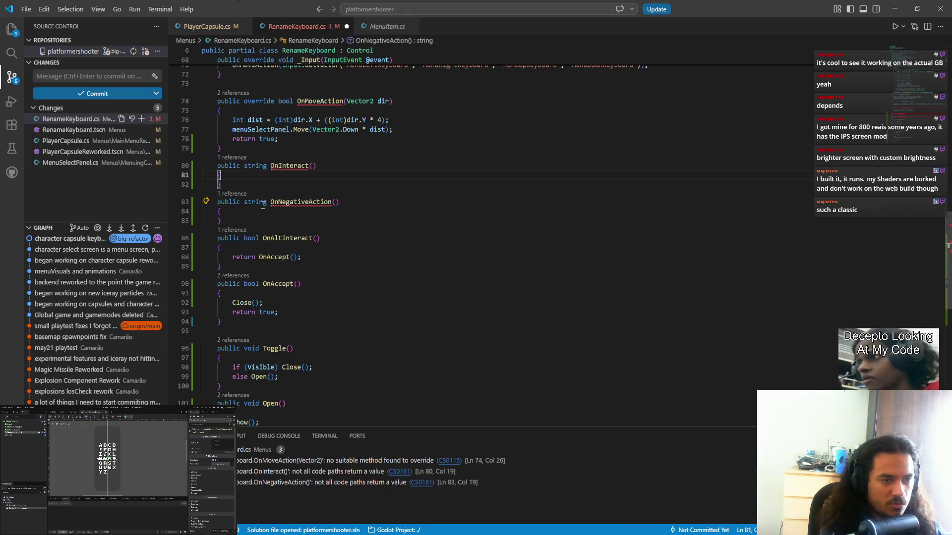
key("Up")
key("Up")
key("Return")
type("ret")
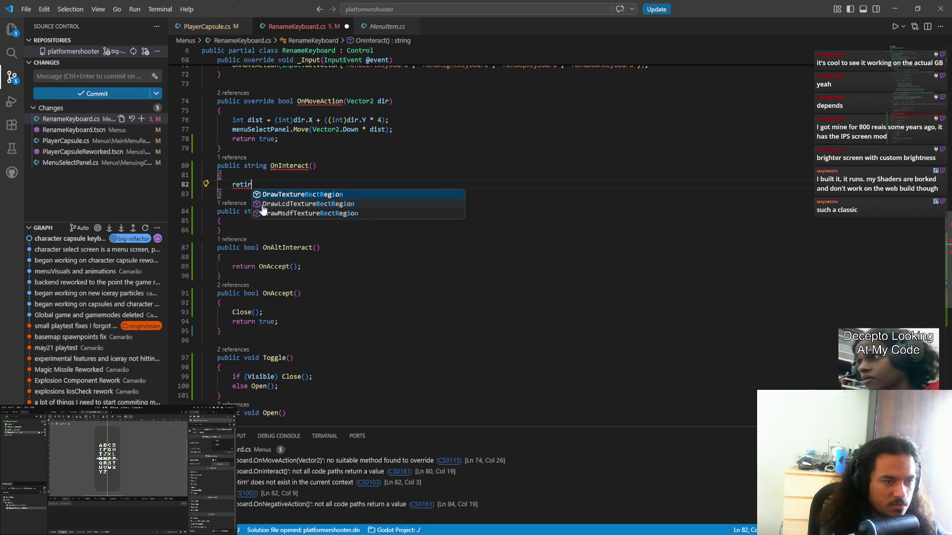
scroll(329, 185, "up", 15)
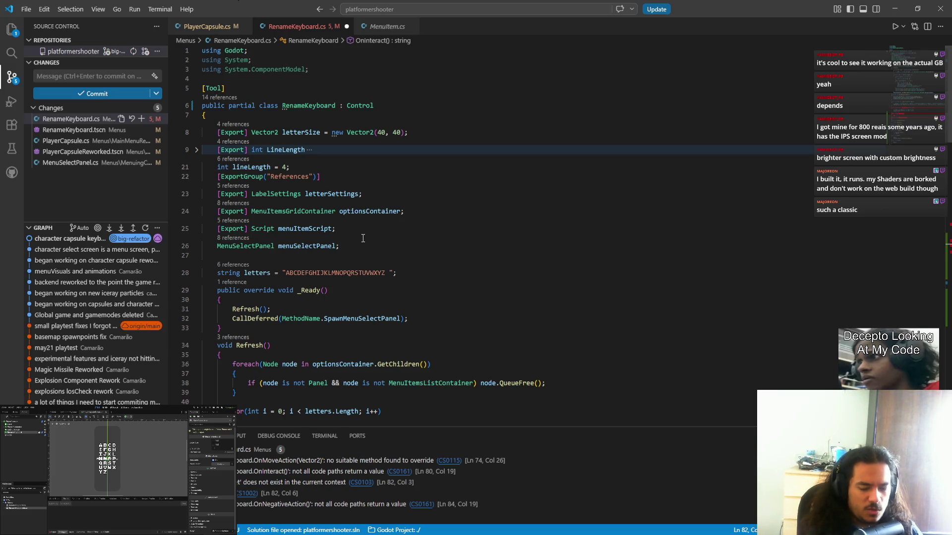
- Add an [Export] Label affectedLabel field under the References export group
left_click(337, 227)
key("Up")
key("Up")
key("Up")
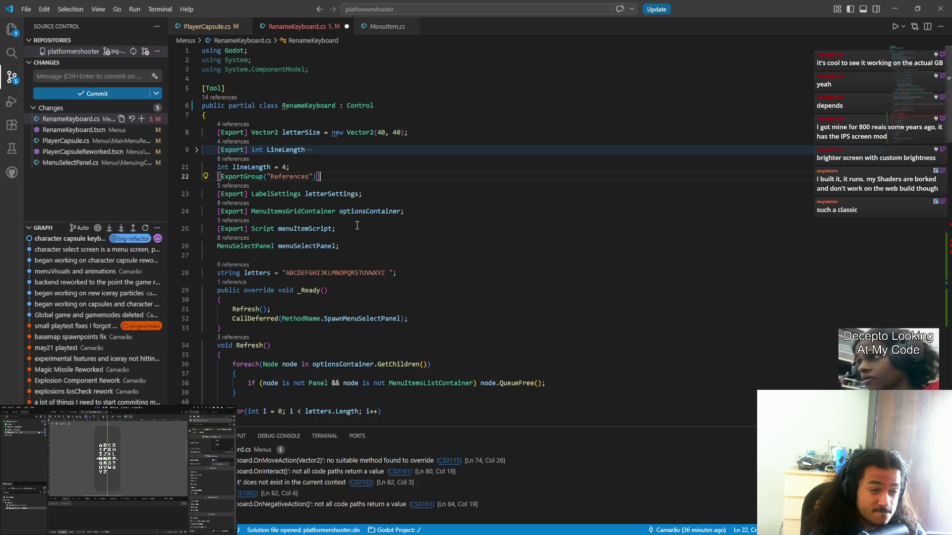
key("Return")
type("[Expo")
key("Tab")
type("Label;")
key("Left")
type("affectedLabel")
key("ctrl+shift+Left")
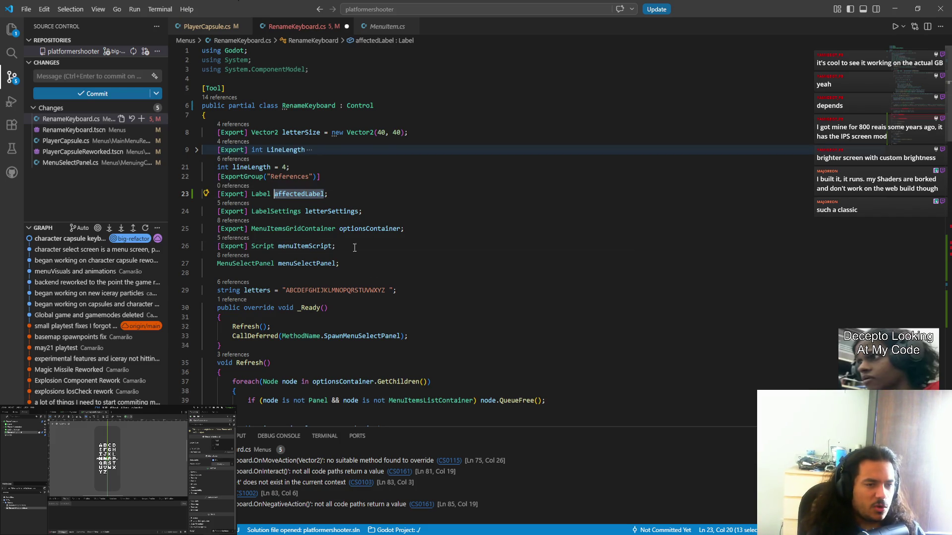
- Declare string typedString = "" below menuSelectPanel and save RenameKeyboard.cs
left_click(355, 248)
key("Down")
key("Return")
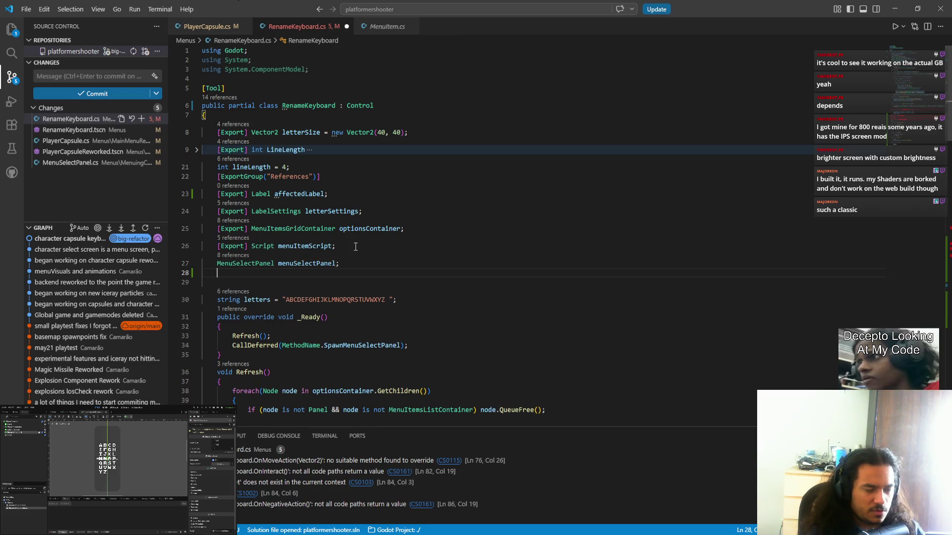
type("string")
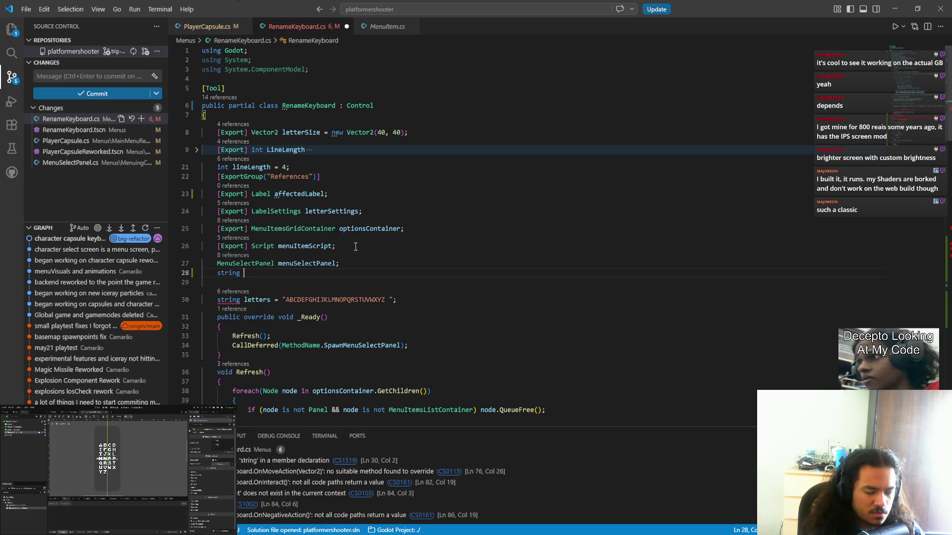
type("typ4ed")
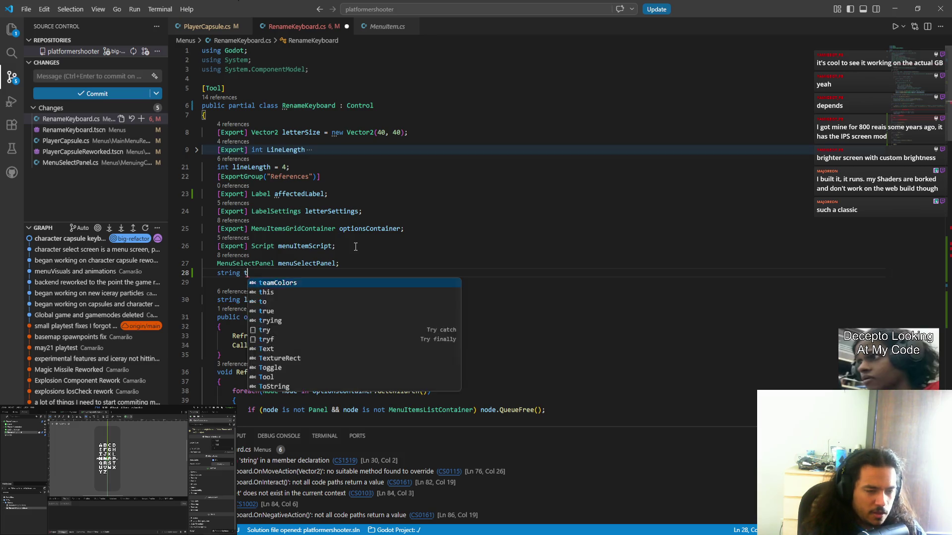
key("BackSpace")
key("BackSpace")
key("BackSpace")
type("ed")
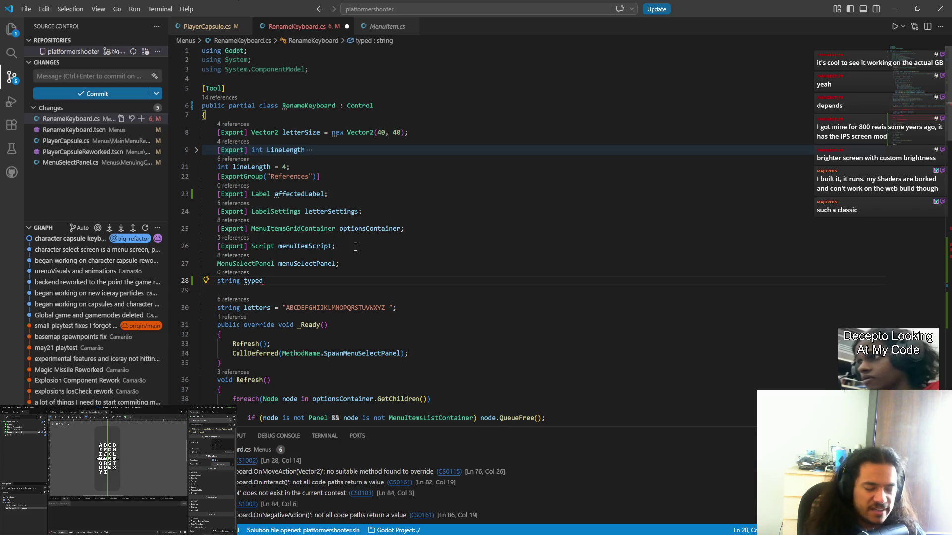
type("String")
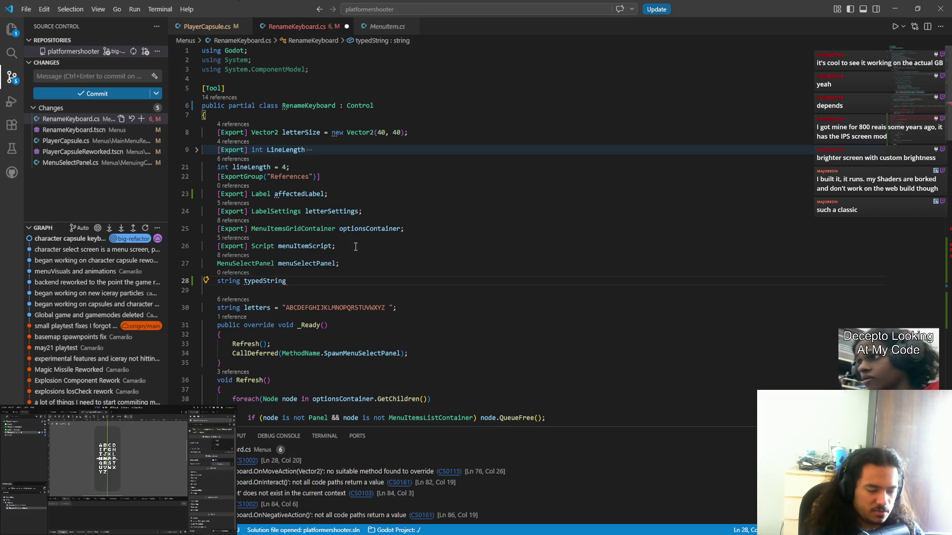
type("; = \"\";")
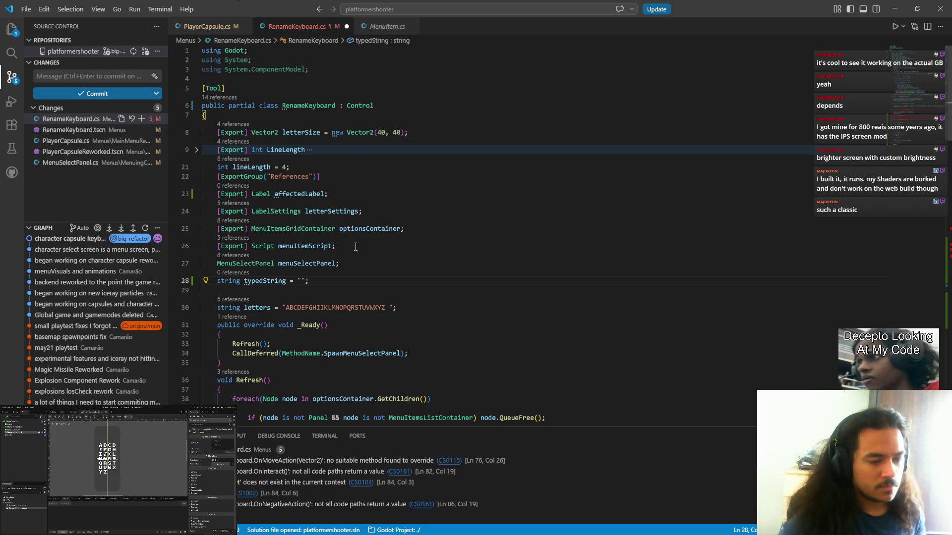
key("ctrl+s")
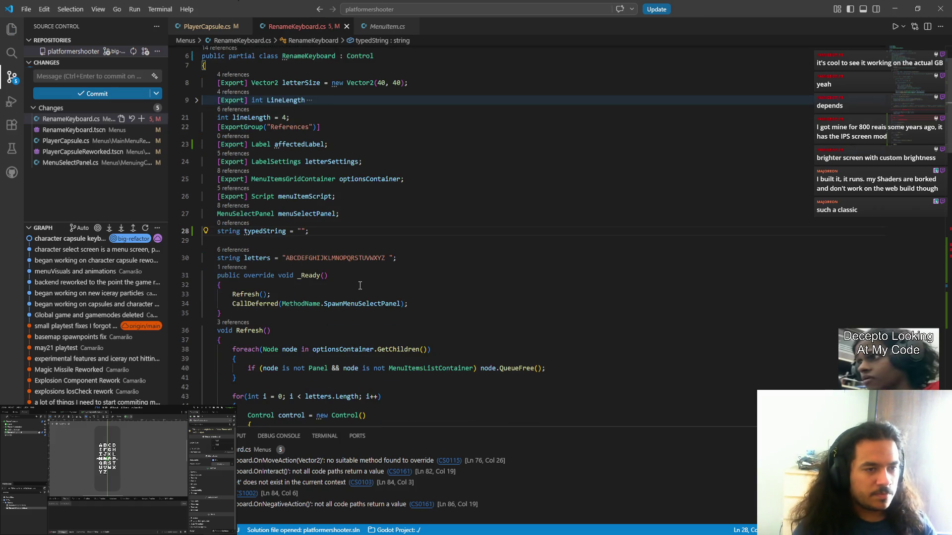
- Begin OnInteract's return statement as typedString + menuSelectPanel
scroll(358, 287, "down", 20)
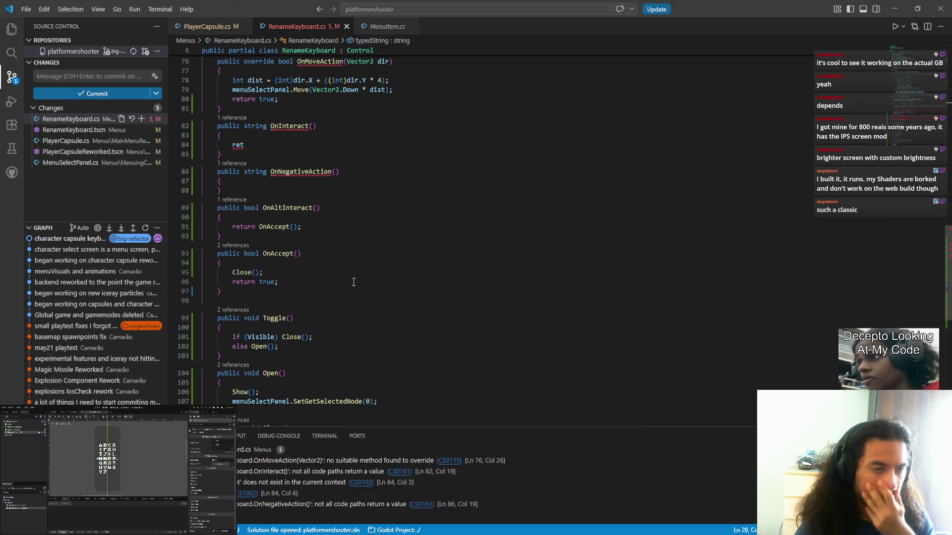
left_click(267, 156)
left_click(331, 142)
type("urn")
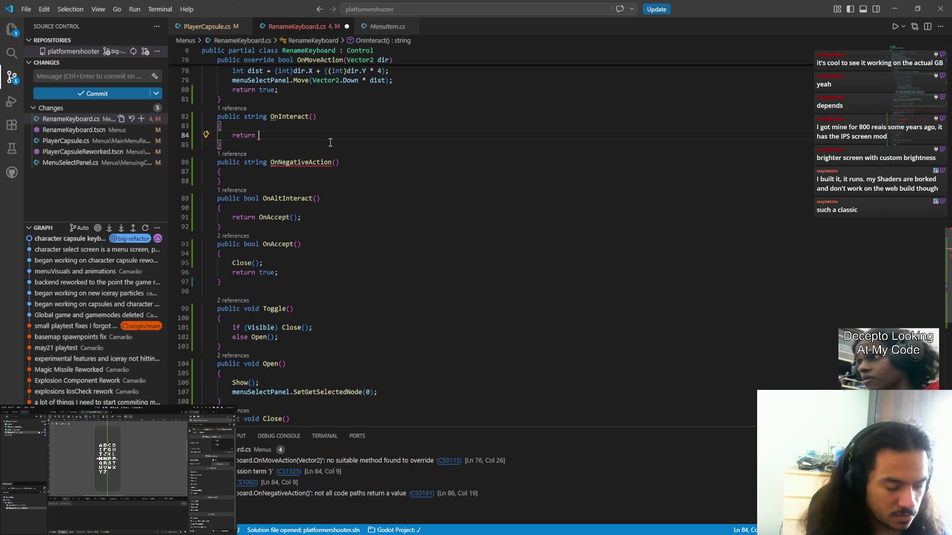
type(" string")
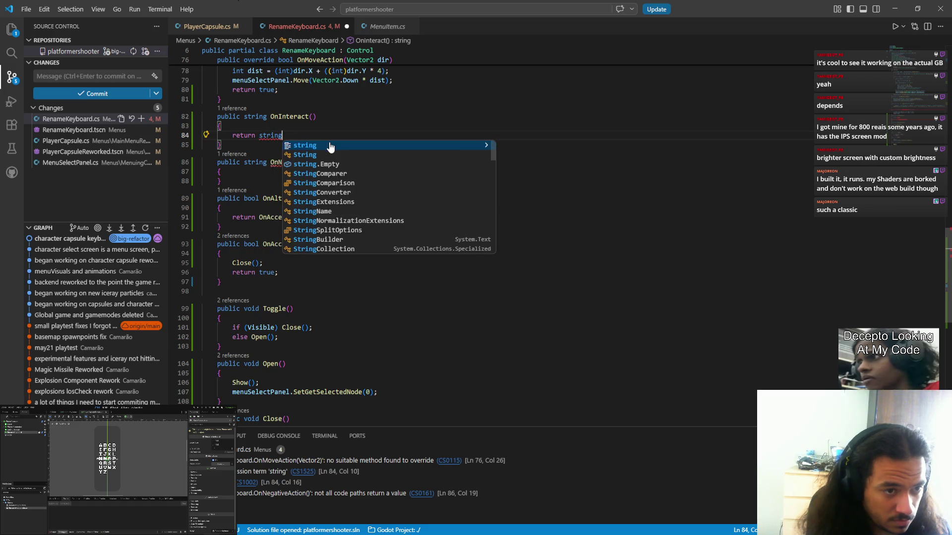
key("Tab")
key("ctrl+BackSpace")
type("typed")
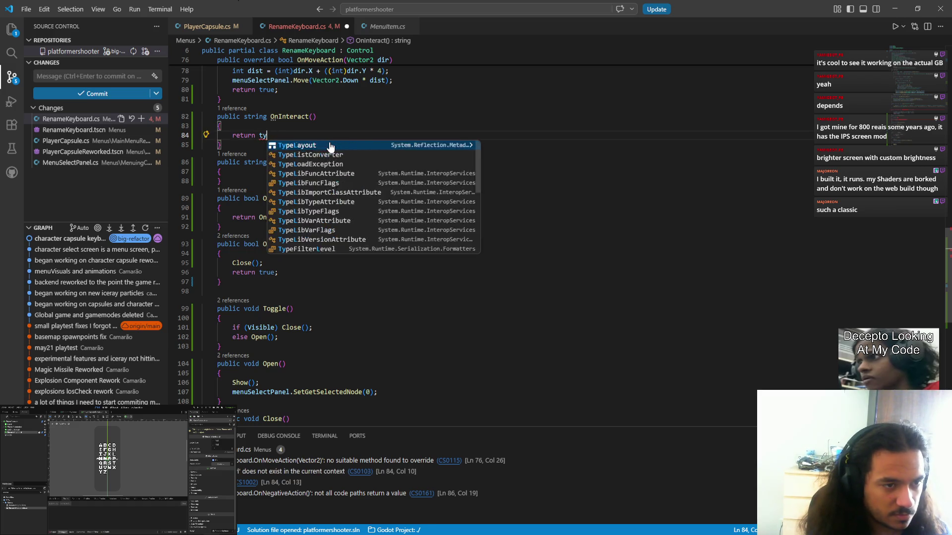
left_click(329, 147)
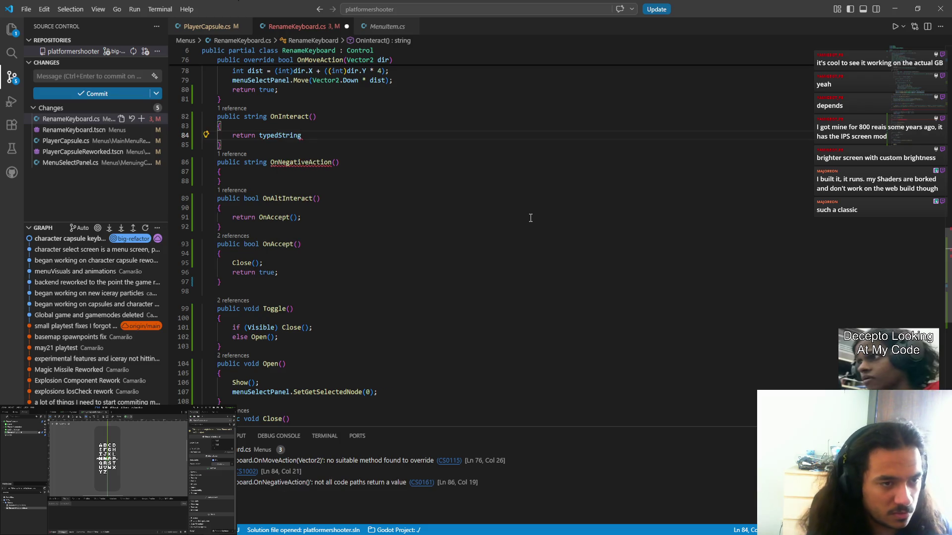
type(" + ")
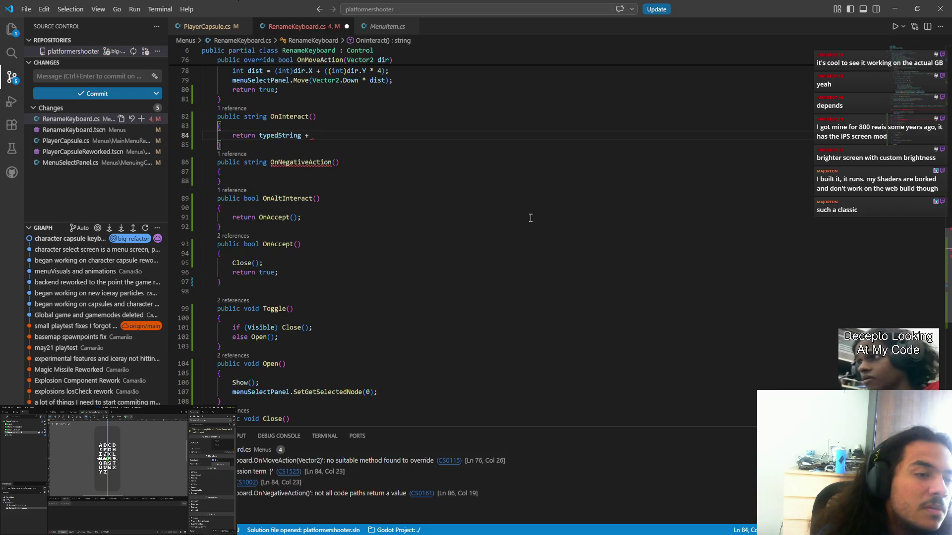
type("men")
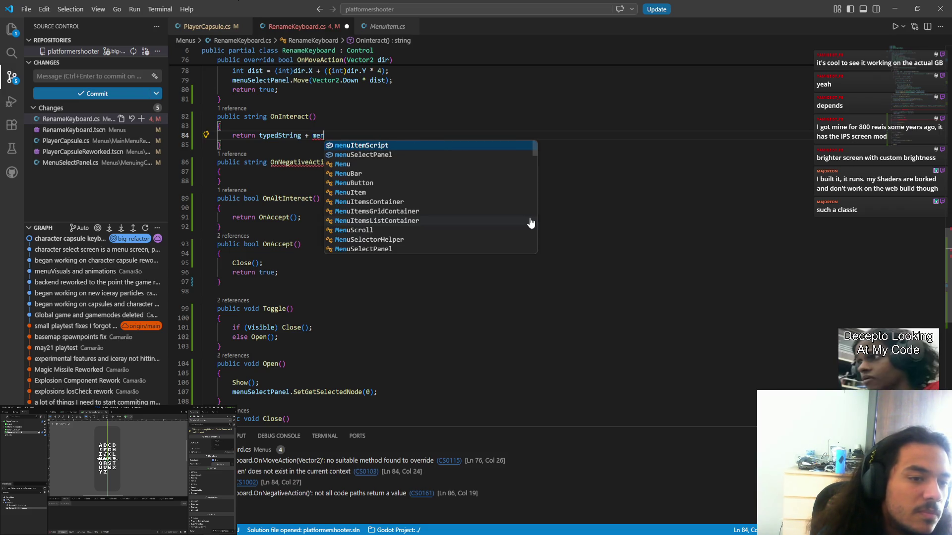
key("Down")
key("Return")
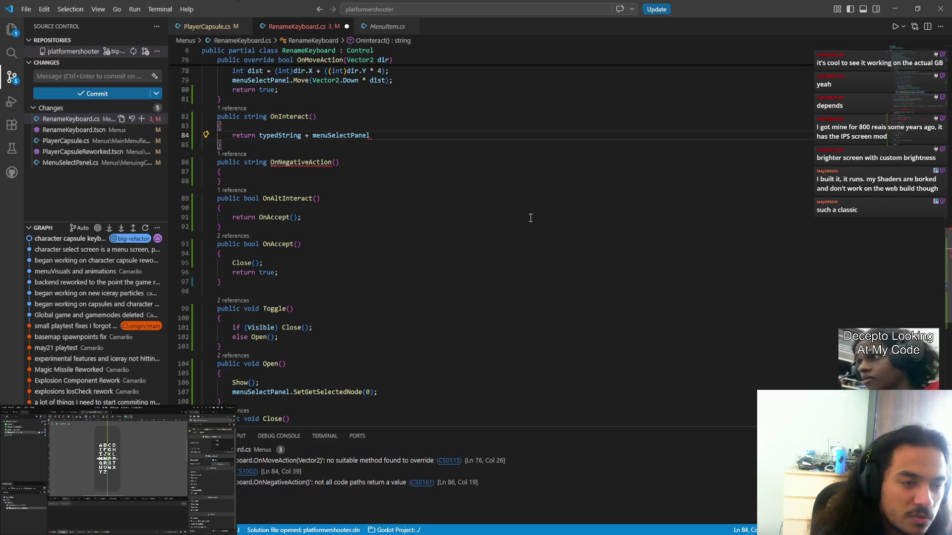
type(".get")
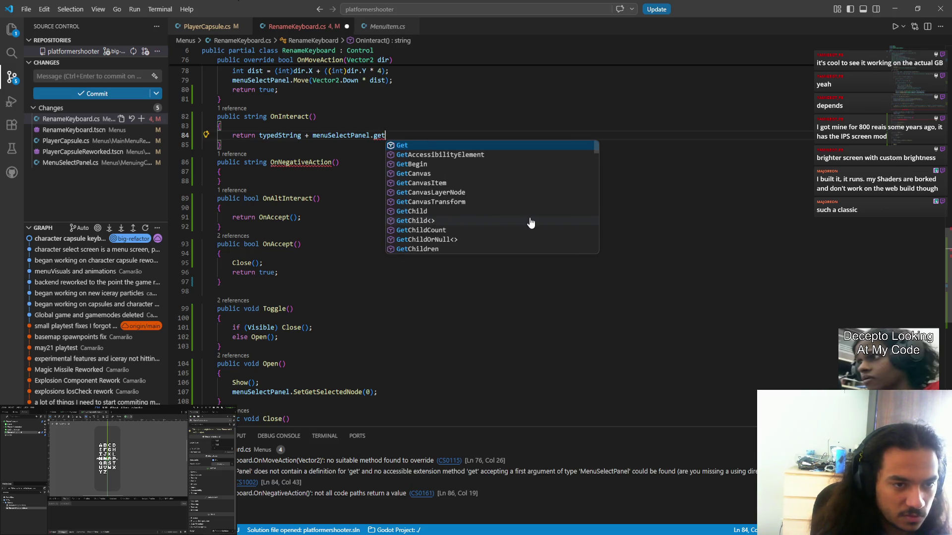
type("i")
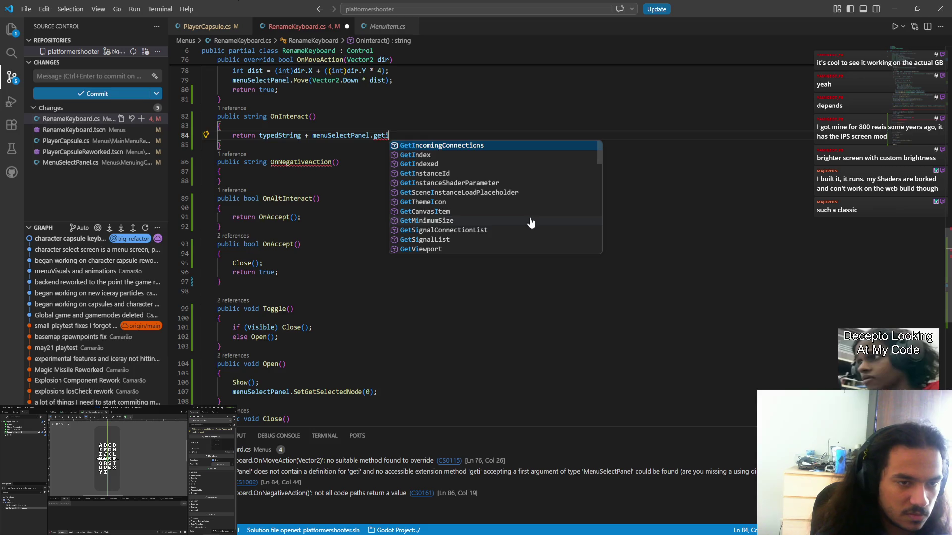
- Look up GetCurrentNodeIdx in the MenuSelectPanel class and complete menuSelectPanel.GetCurrentNodeIdx()
scroll(446, 208, "up", 4)
left_click(340, 242)
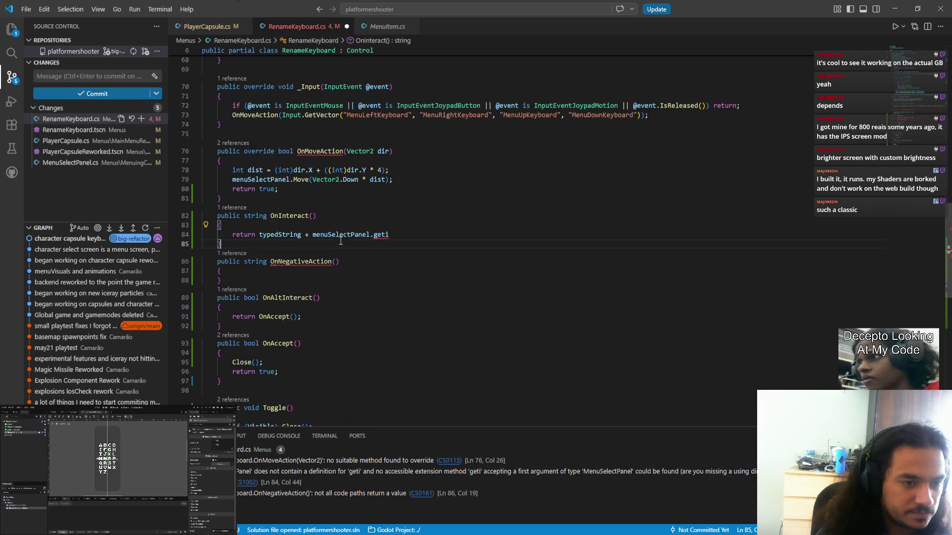
left_click(341, 241, "ctrl")
left_click(307, 233, "ctrl")
scroll(336, 262, "down", 7)
scroll(334, 260, "down", 5)
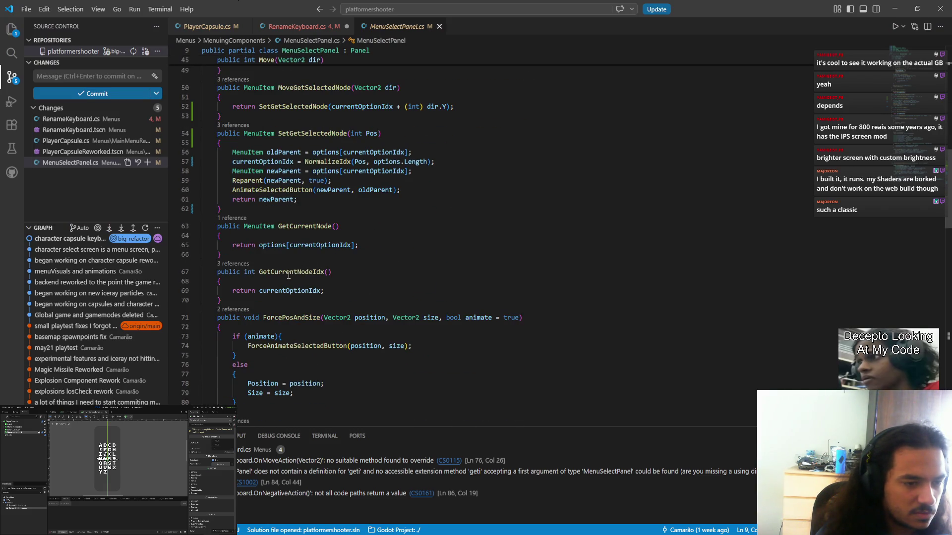
double_click(288, 274)
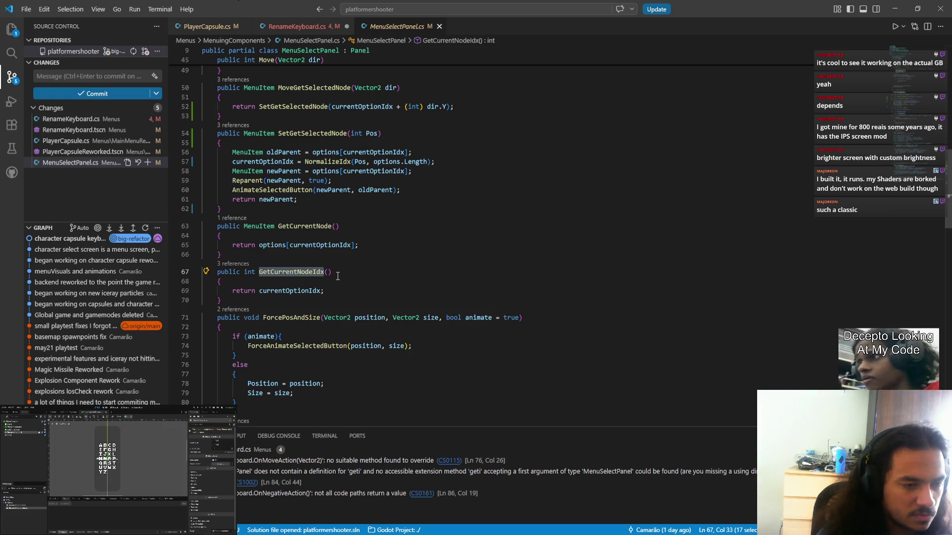
key("ctrl+Tab")
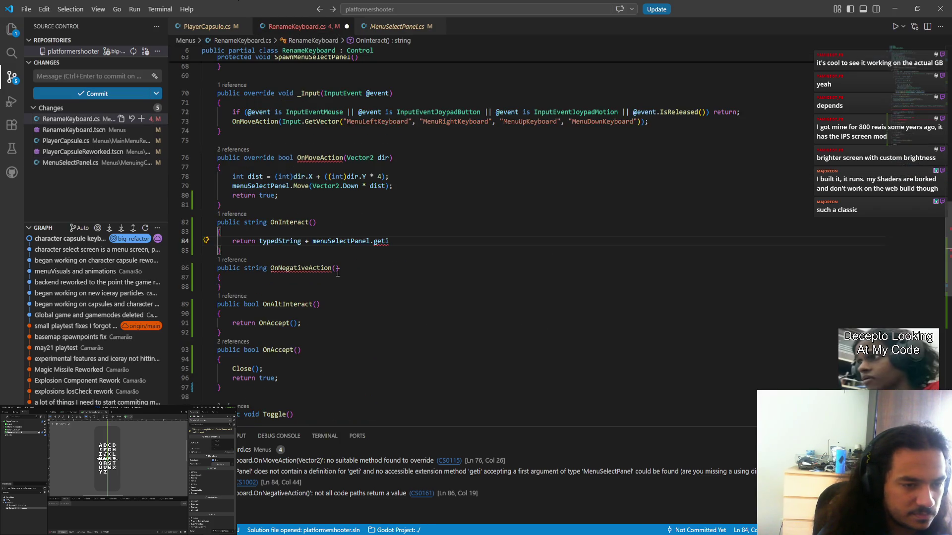
key("Tab")
type("()")
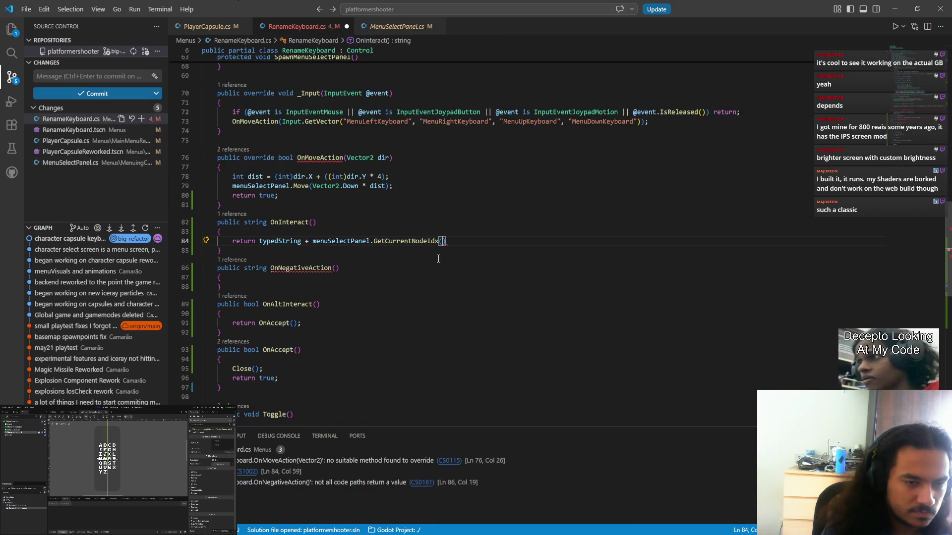
- Wrap the index call as letters[menuSelectPanel.GetCurrentNodeIdx()] in the return line and save
scroll(355, 294, "up", 20)
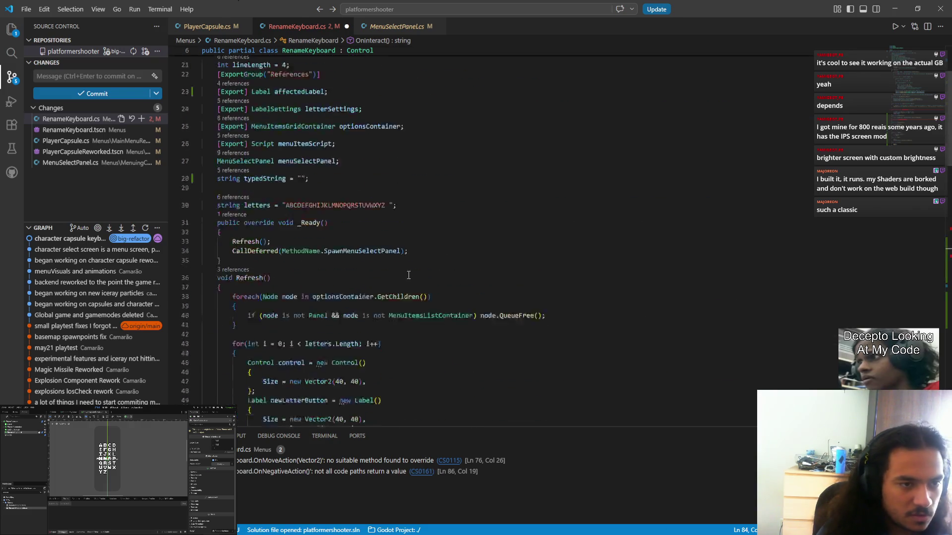
double_click(256, 305)
key("ctrl+c")
scroll(346, 317, "down", 15)
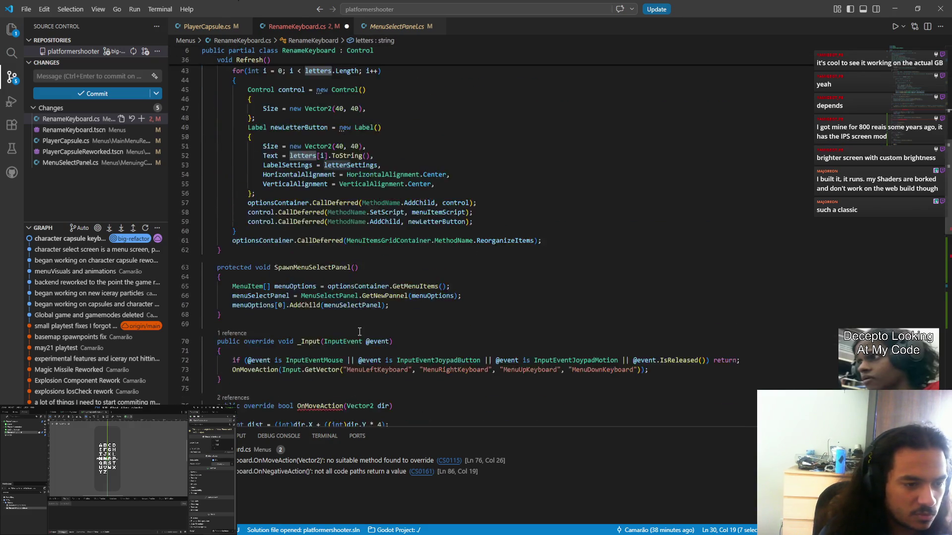
scroll(318, 295, "down", 6)
scroll(319, 280, "up", 4)
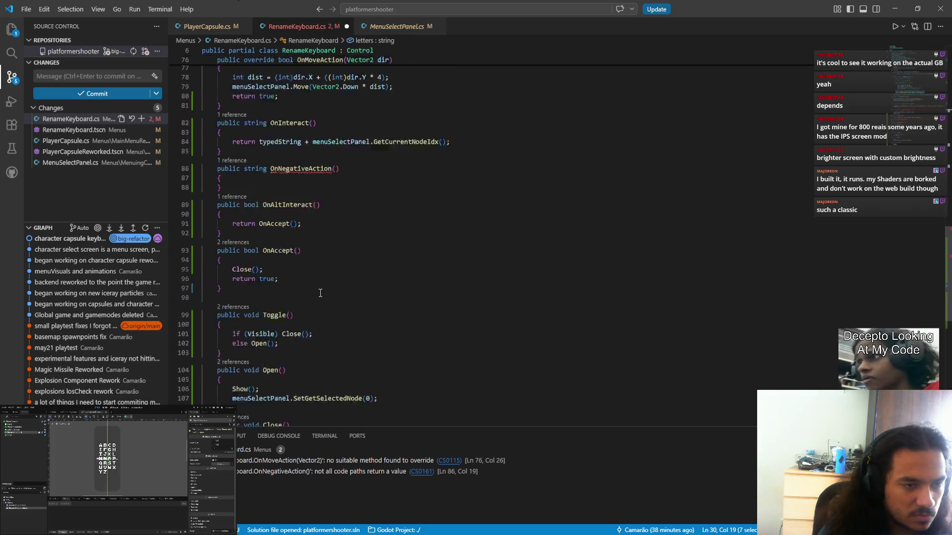
scroll(319, 281, "up", 1)
left_click(312, 241)
key("ctrl+v")
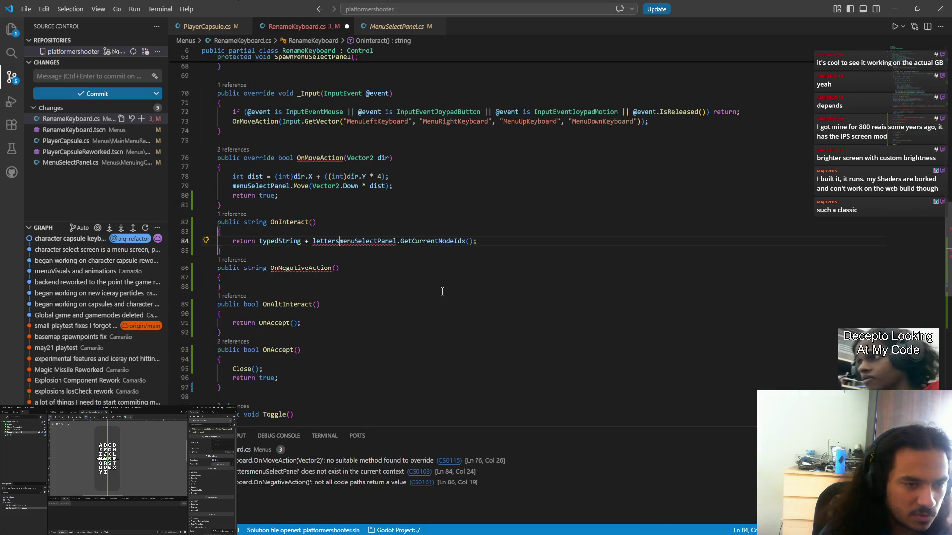
key("ctrl+shift+Right")
key("ctrl+shift+Right")
key("shift+Right")
key("shift+Right")
type("[")
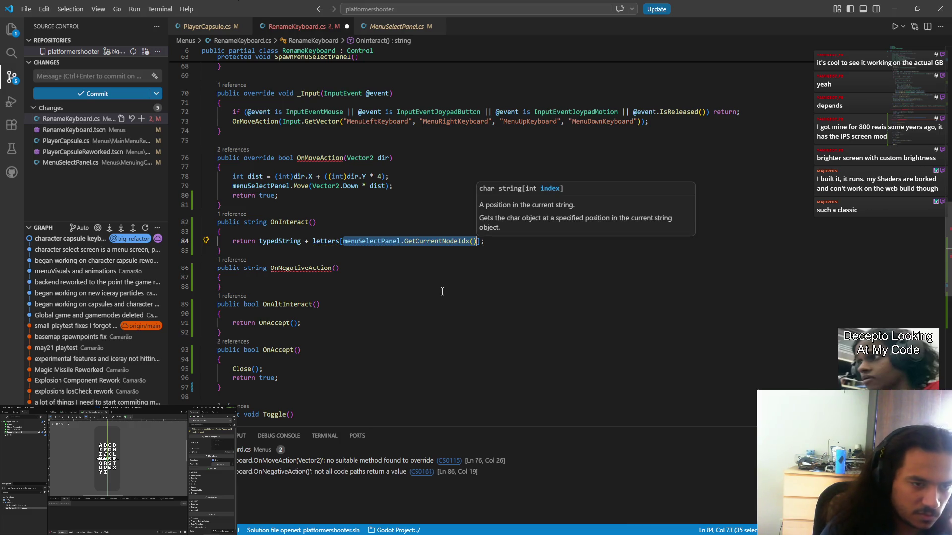
left_click(495, 303)
key("ctrl+s")
left_click(296, 281)
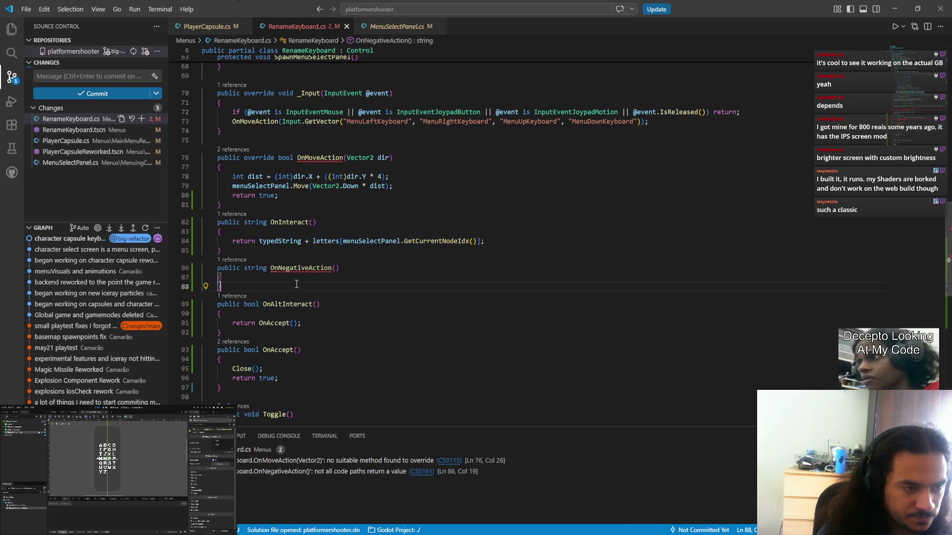
- Make OnNegativeAction return typedString.Remove(typedString.Length-1) and save
left_click_drag(233, 238, 485, 241)
key("ctrl+c")
left_click(326, 274)
key("Return")
key("ctrl+v")
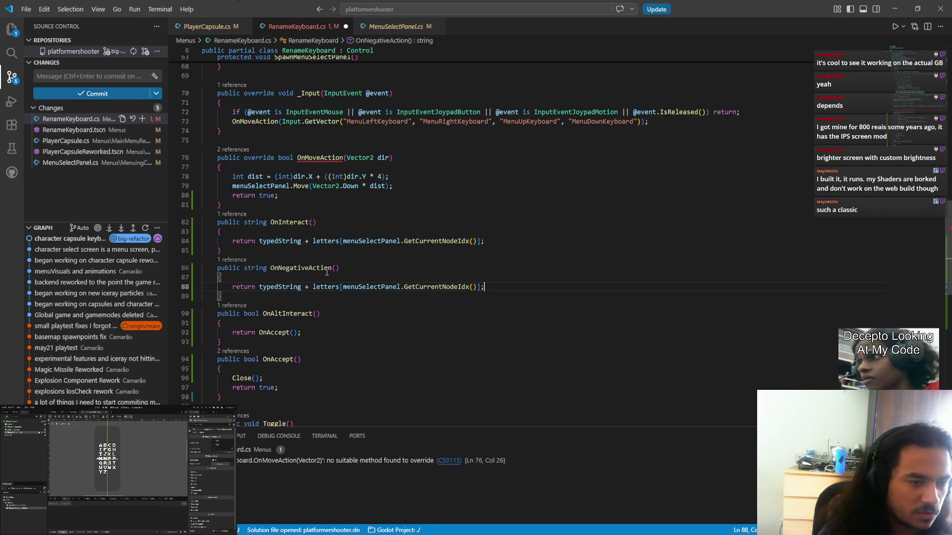
key("shift+Left")
key("shift+Left")
key("shift+Left")
key("ctrl+shift+Left")
key("ctrl+shift+Left")
key("ctrl+shift+Left")
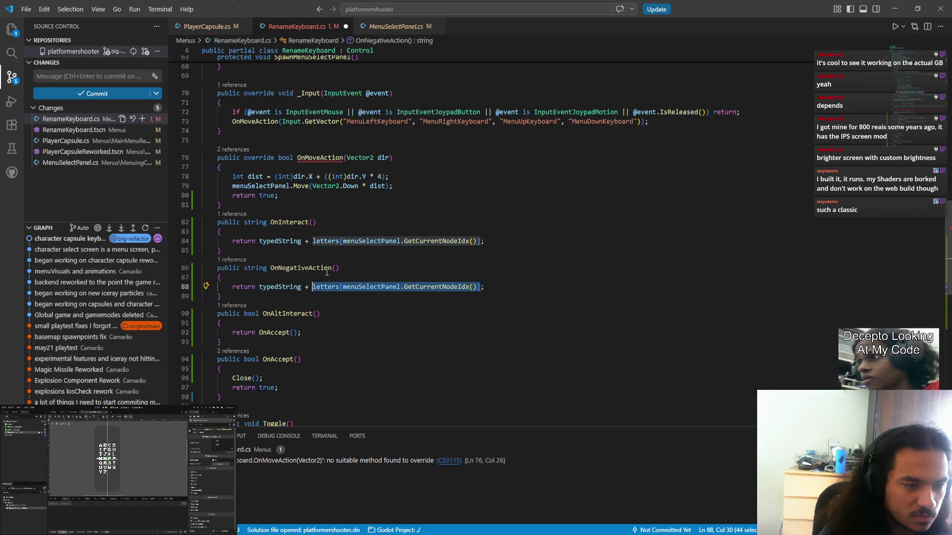
type(".remobe")
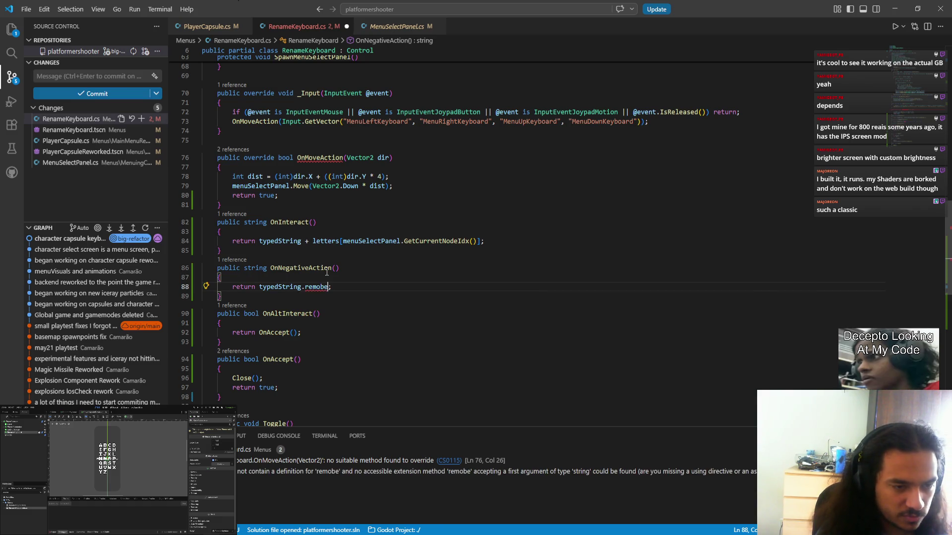
type("(st")
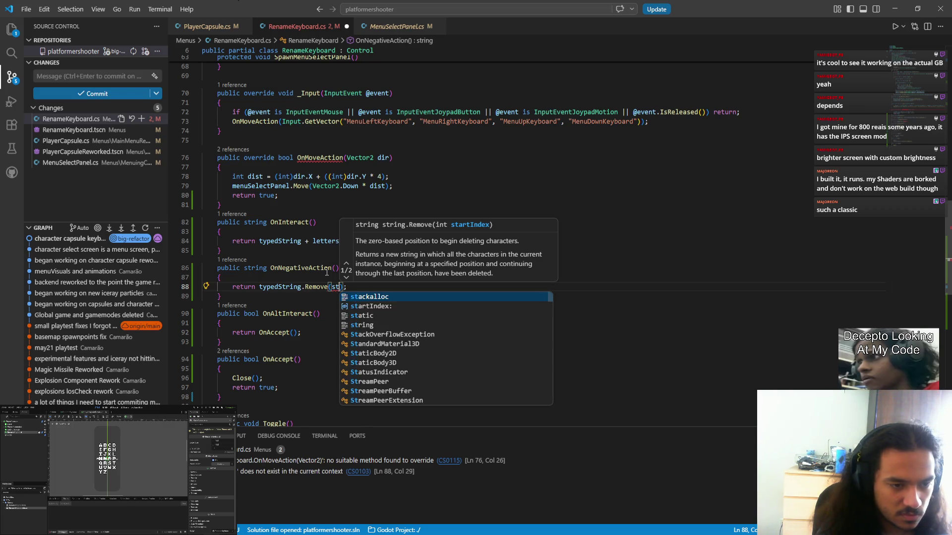
key("Escape")
type("typed")
key("Tab")
type(".Le")
key("Tab")
type("-1")
key("ctrl+s")
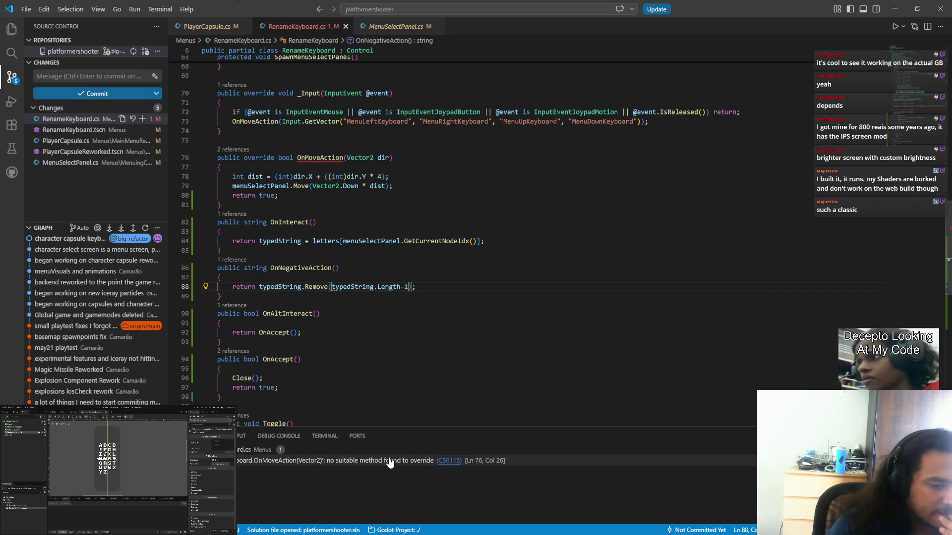
- Remove the override keyword from OnMoveAction and save
double_click(258, 157)
key("BackSpace")
key("BackSpace")
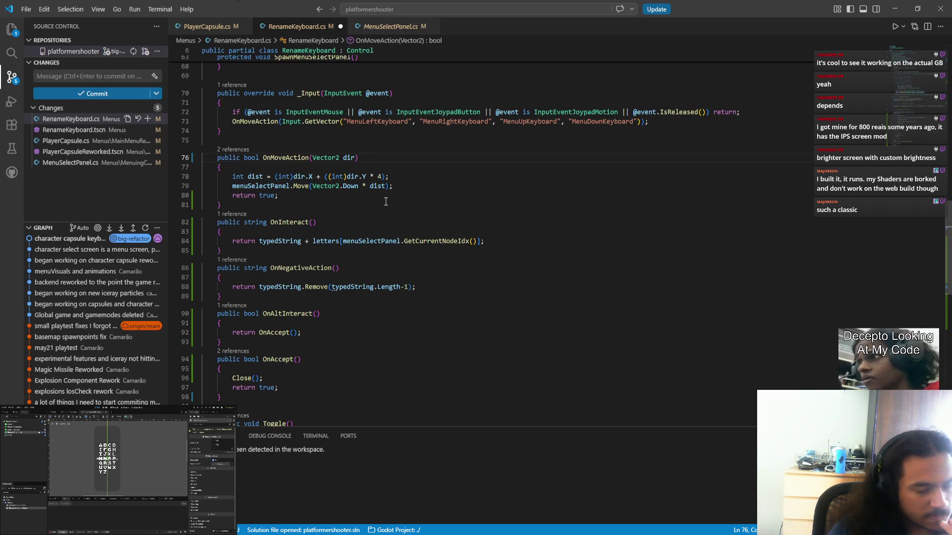
key("ctrl+s")
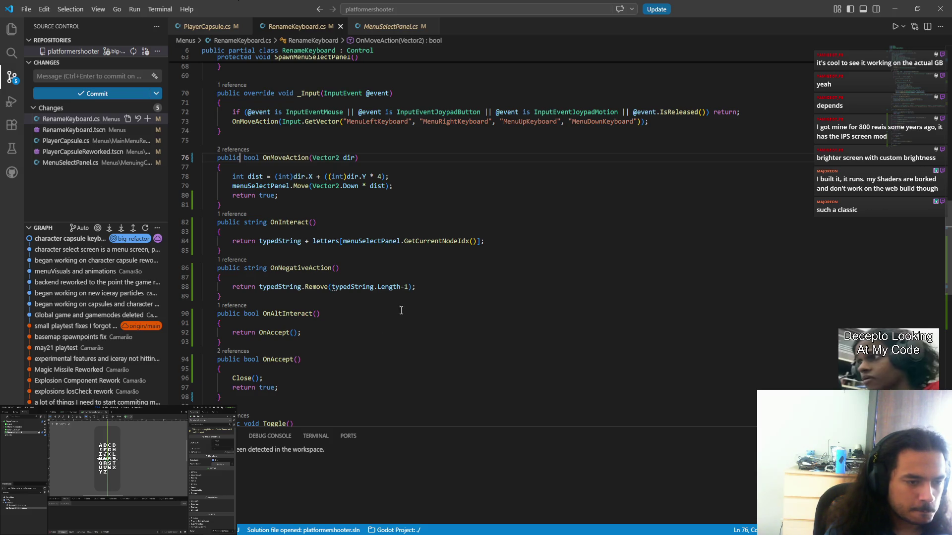
- Add an if (affectedLabel != null) affectedLabel.Text += check at the start of OnInteract
left_click(324, 274)
left_click(312, 231)
key("Return")
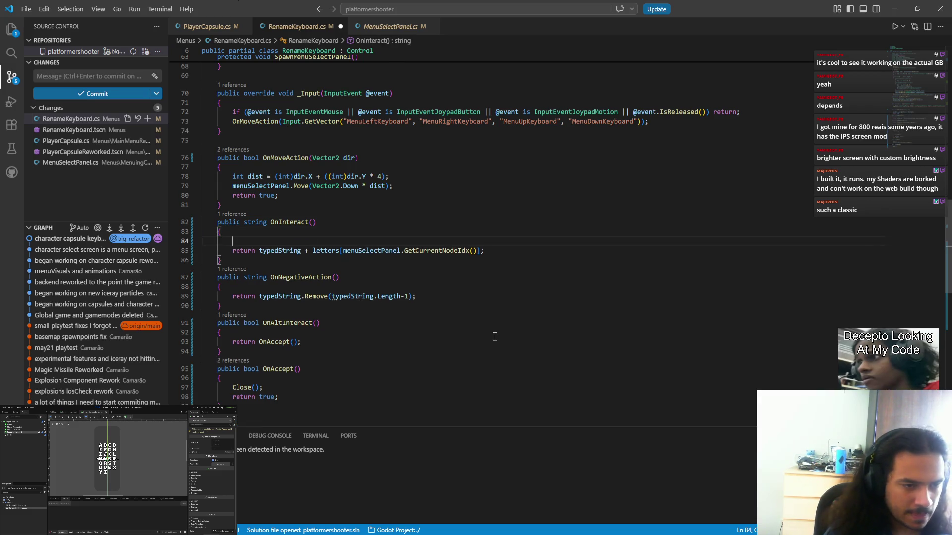
type("if ")
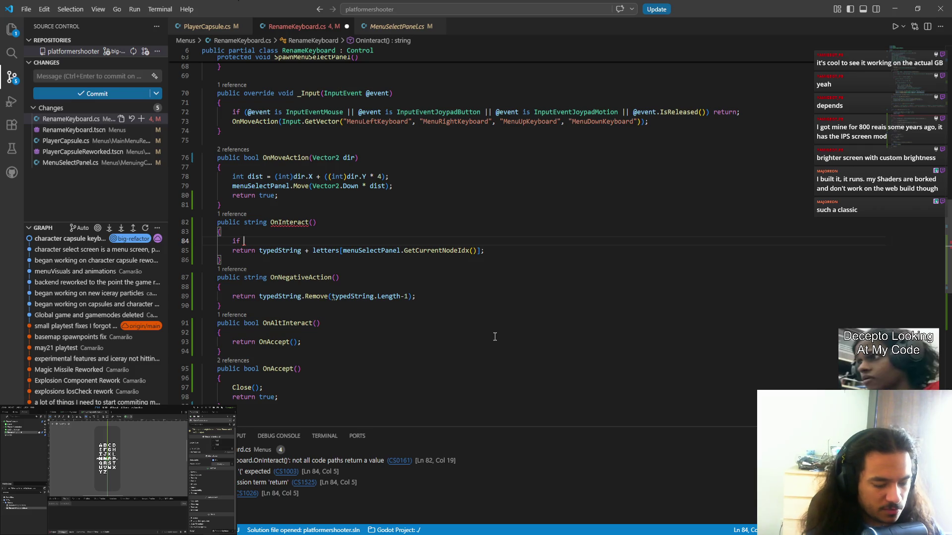
type("af")
key("Return")
key("ctrl+shift+Left")
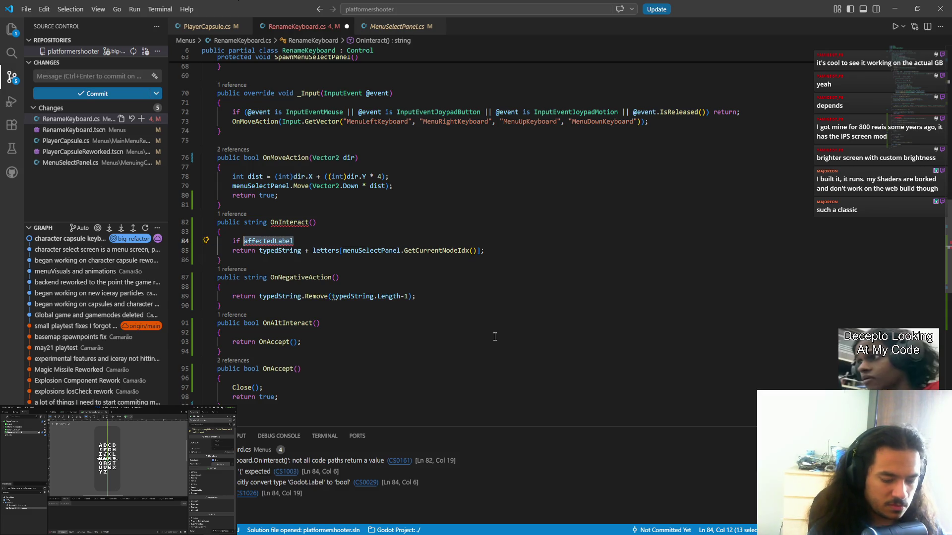
type("(")
key("Right")
type("!= null) a")
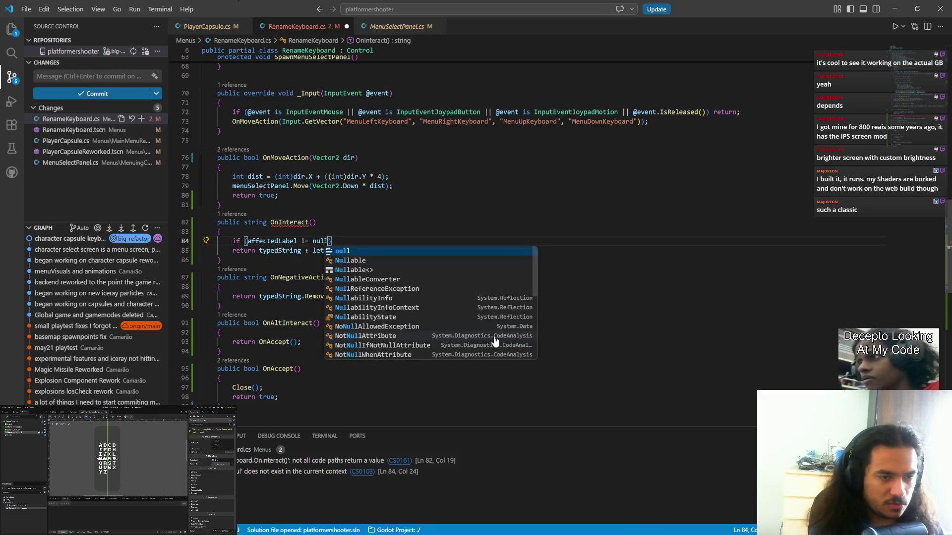
key("Return")
type(".Te")
key("Return")
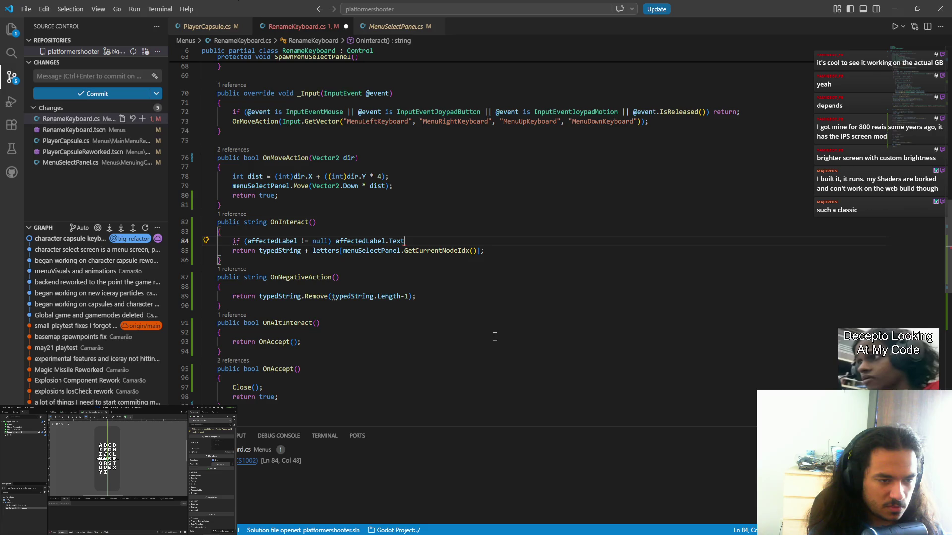
type(" +")
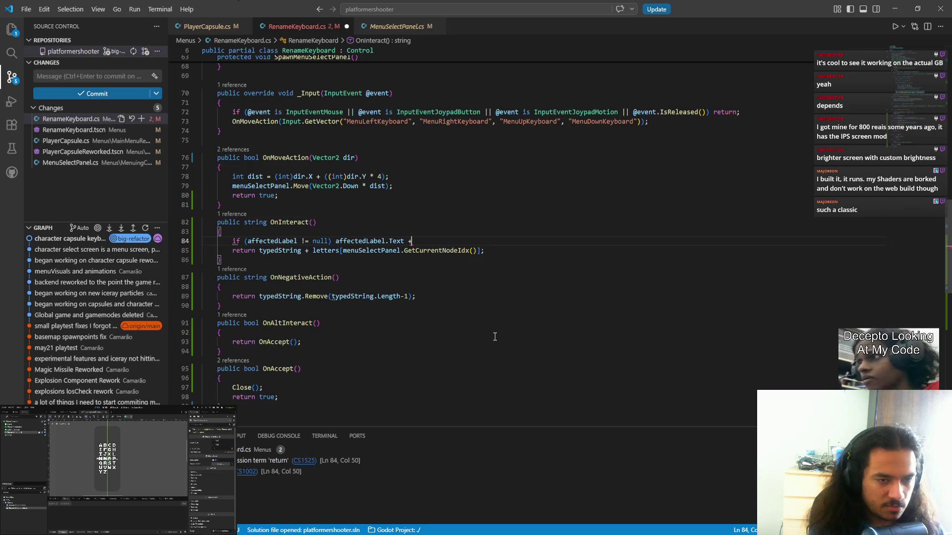
type("=")
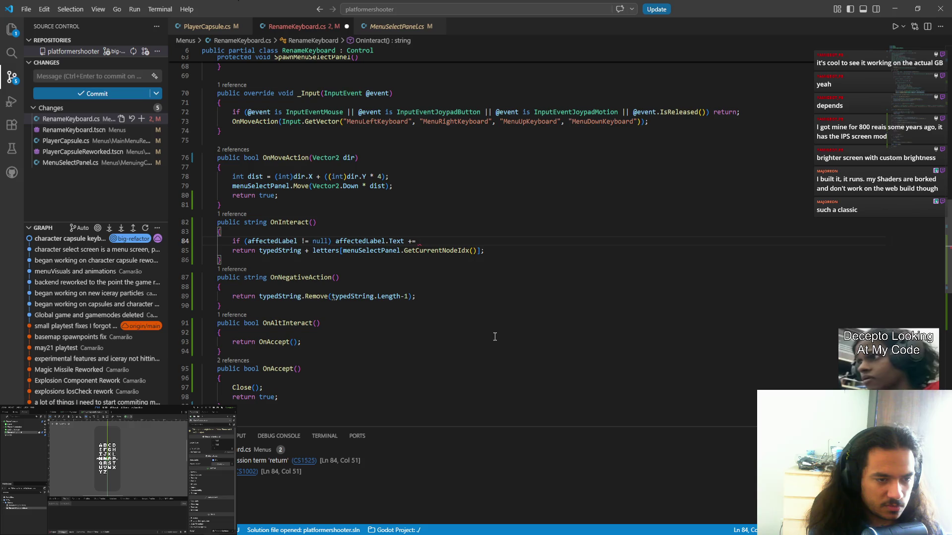
- Replace the letter lookup with letter in both the label append and the return line
left_click_drag(312, 251, 482, 250)
key("ctrl+x")
left_click(441, 240)
type("letter")
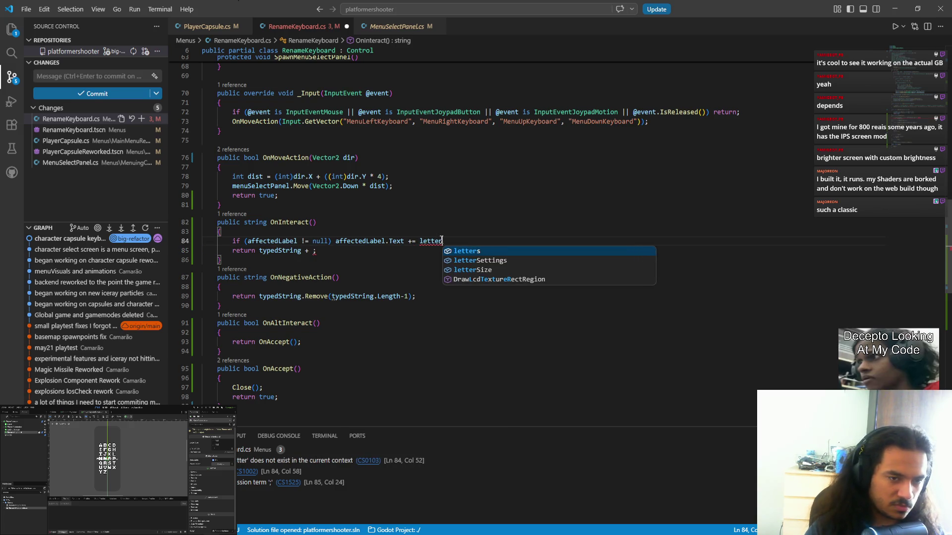
left_click(314, 250)
type("letter")
- Declare char letter = letters[menuSelectPanel.GetCurrentNodeIdx()] at the top of OnInteract and save
left_click(318, 232)
key("Return")
type("char letter;")
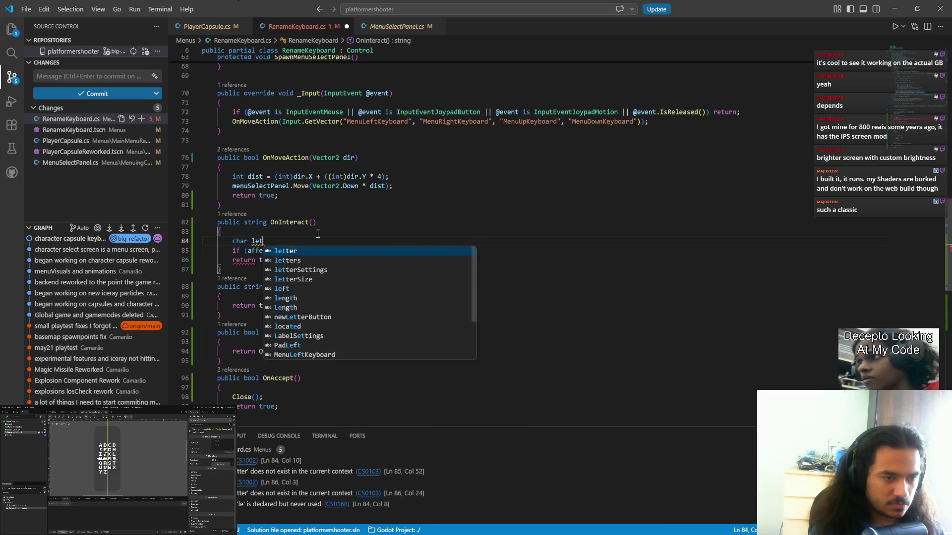
type(" = letters[menuSelectPanel.GetCurrentNodeIdx()];")
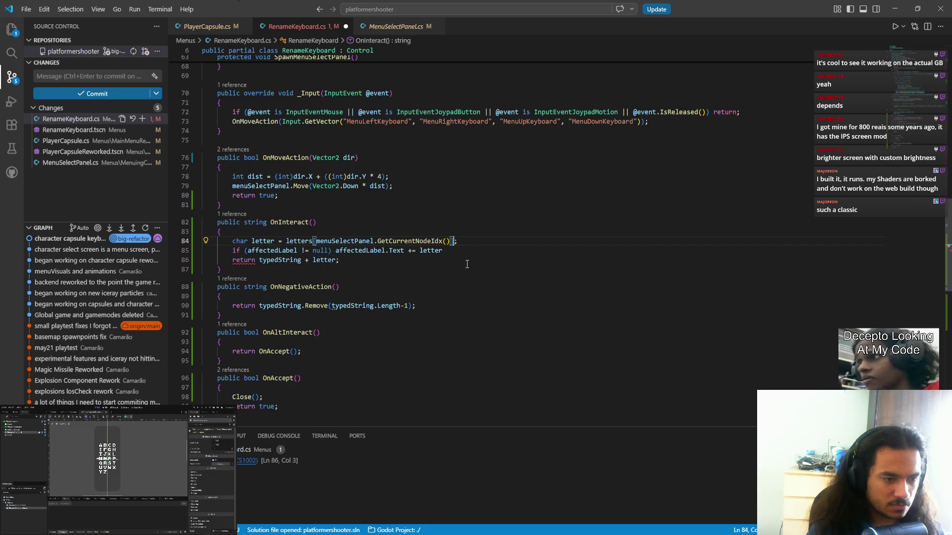
left_click(455, 250)
type(";")
key("ctrl+s")
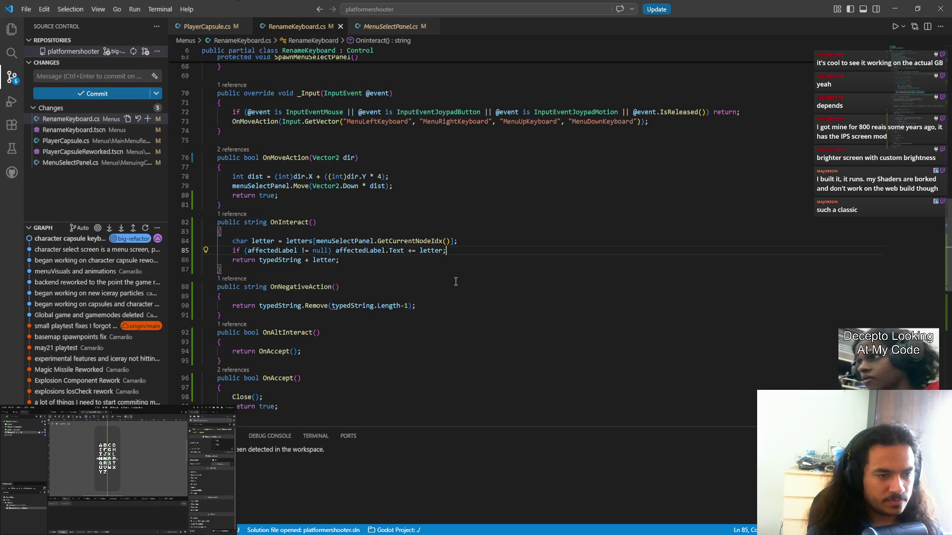
- Move the label text assignment onto its own indented line and save
left_click(335, 250)
key("Return")
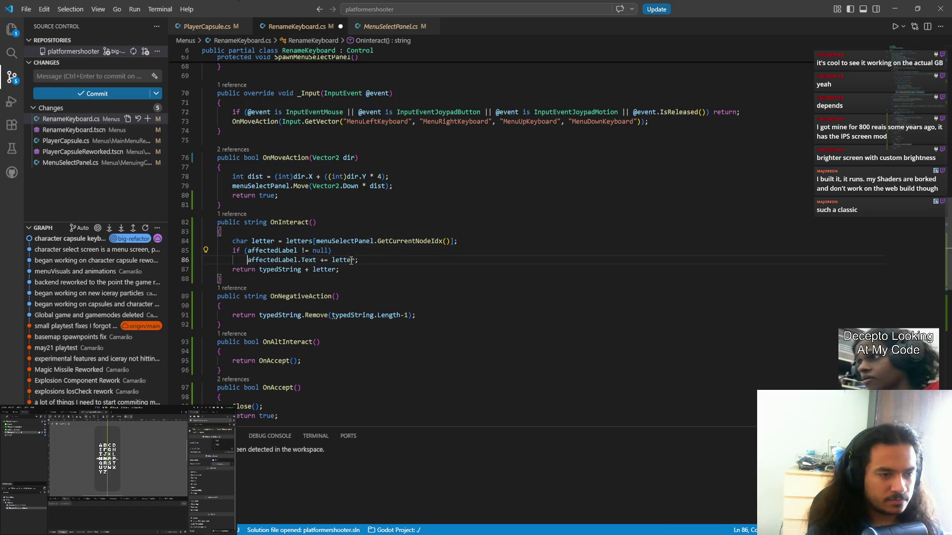
left_click(363, 269)
key("ctrl+s")
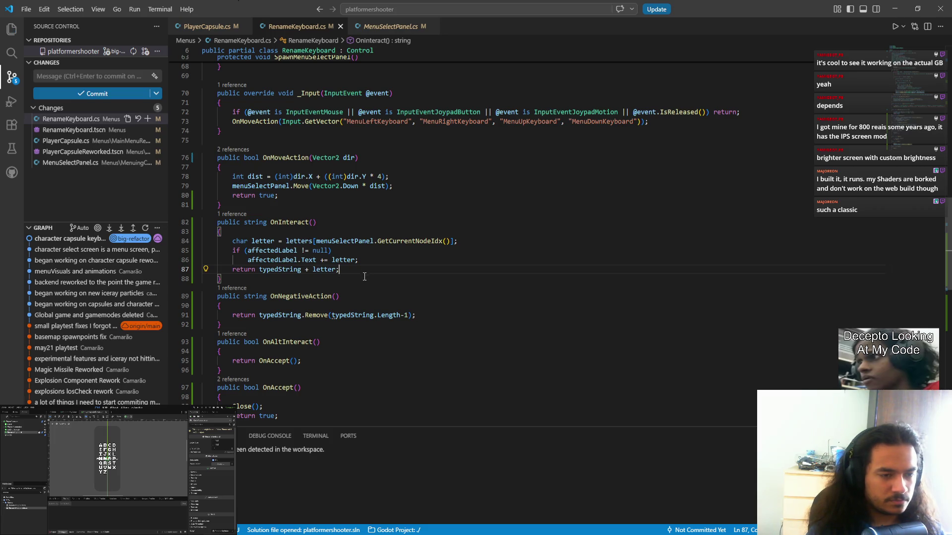